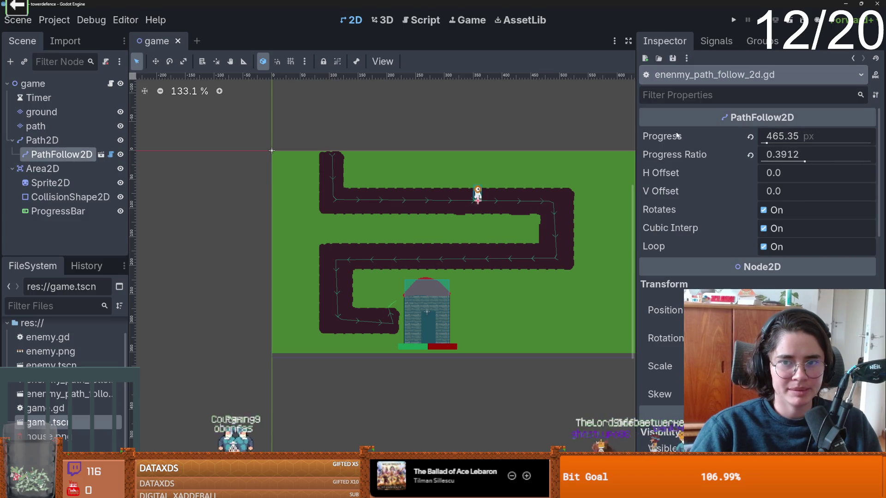
- Remove the stray 's' from the speed value in the path-follow script and save
left_click(112, 155)
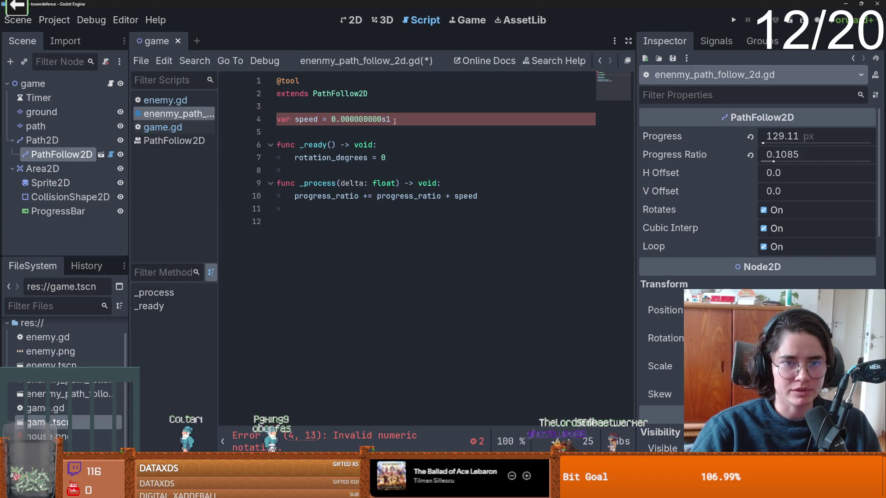
key("BackSpace")
key("ctrl+s")
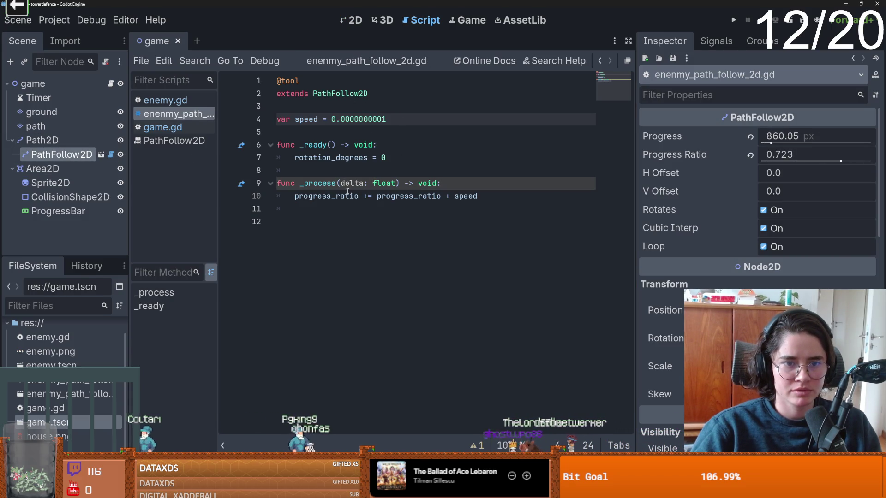
- Rename both progress_ratio occurrences on line 10 to progress and check the 2D scene
double_click(335, 196)
key("ctrl+d")
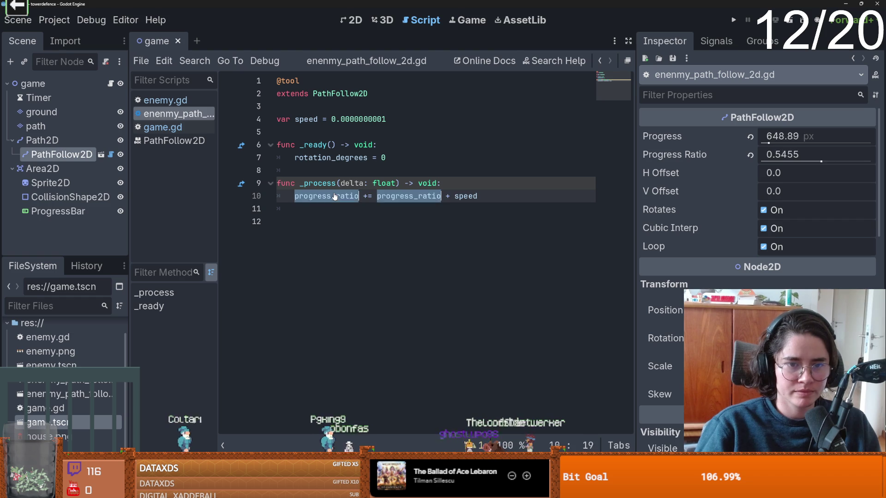
type("pro += pro")
key("Return")
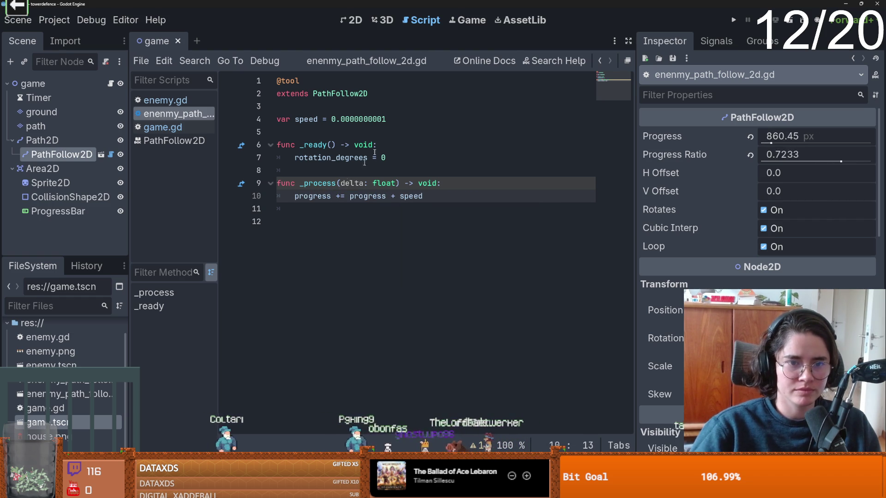
left_click(355, 21)
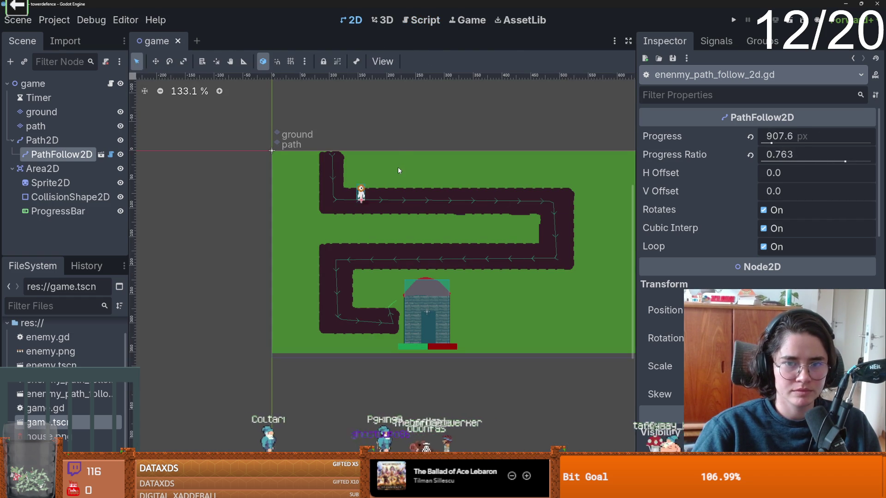
- Change line 10's += operator to a plain = and check the enemy's movement
left_click(115, 158)
left_click(341, 196)
key("BackSpace")
type("= progress + speed")
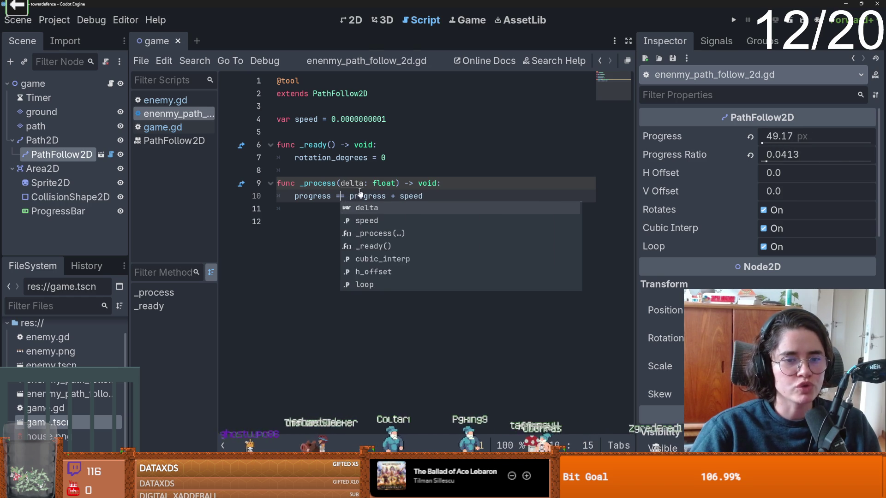
key("Escape")
key("Delete")
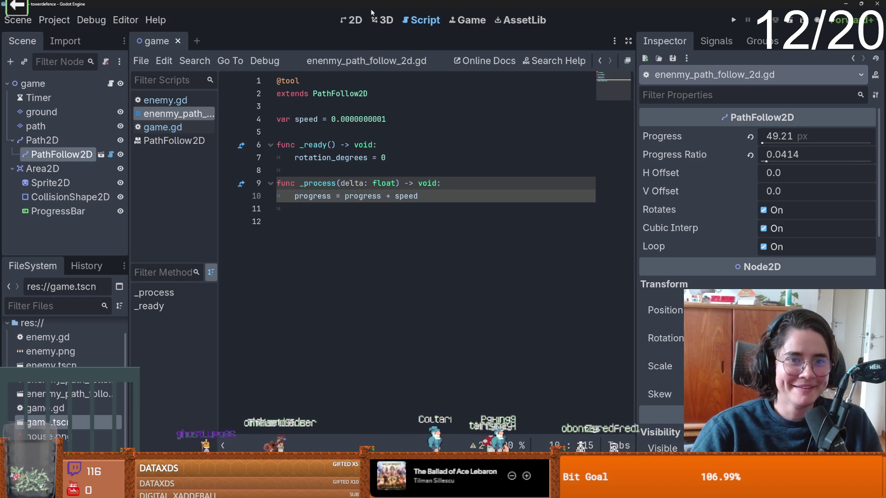
left_click(353, 20)
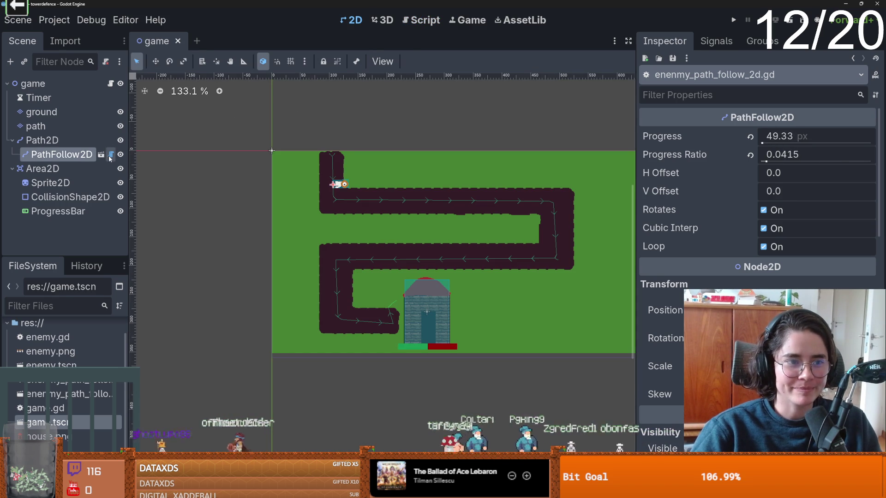
- Replace the long decimal run in the speed value so speed reads 0.1
left_click(111, 155)
left_click_drag(390, 120, 337, 121)
type("1")
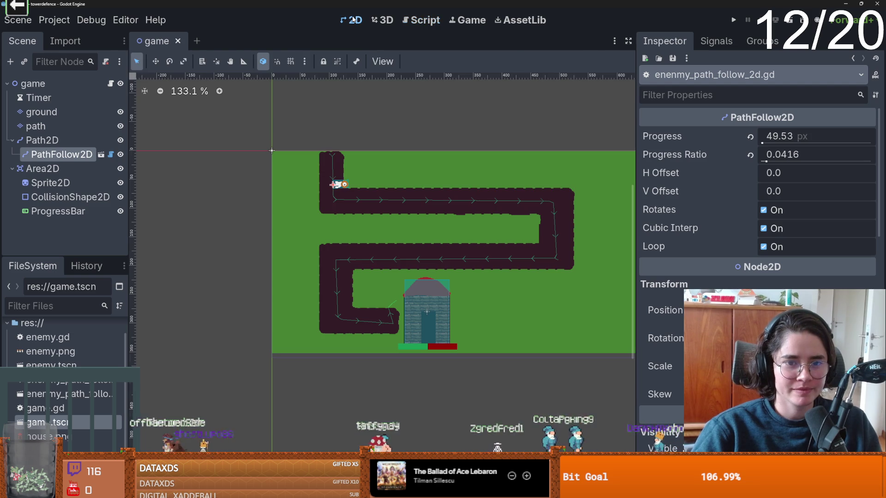
left_click(353, 20)
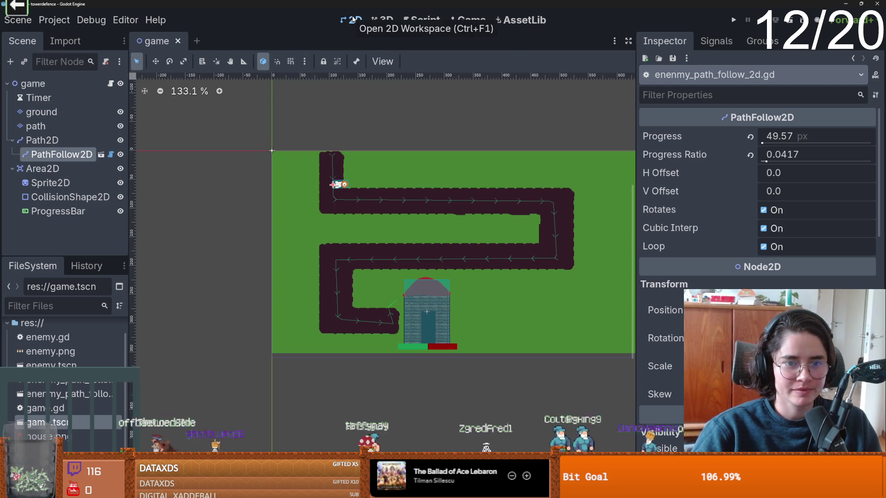
- Rename both progress words on line 10 back to progress_ratio and turn off Rotates
left_click(110, 155)
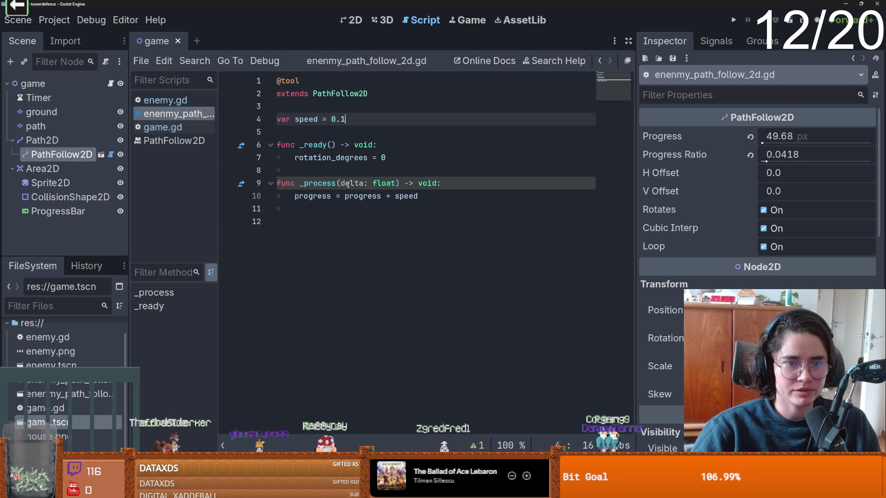
double_click(308, 196)
key("ctrl+d")
type("pr")
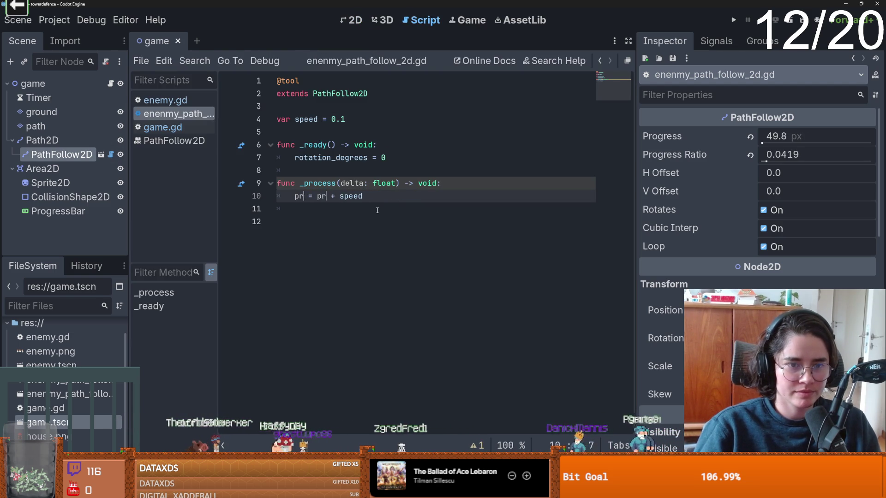
key("Down")
key("Return")
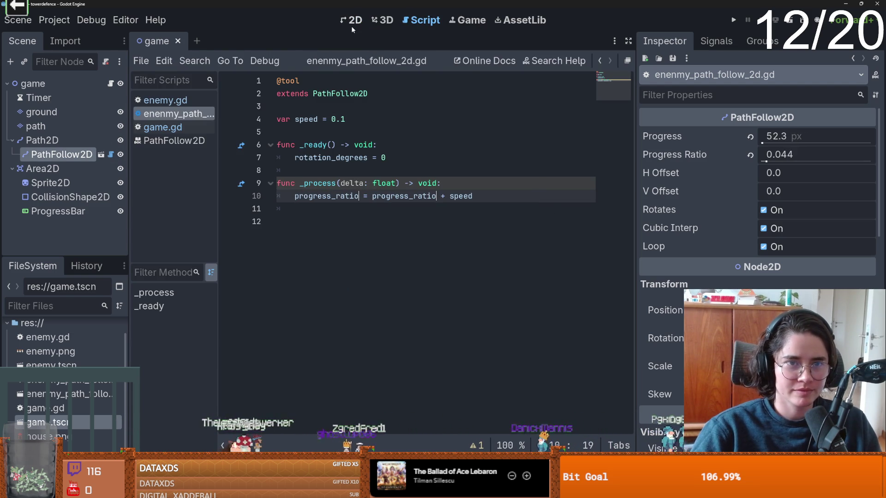
left_click(353, 19)
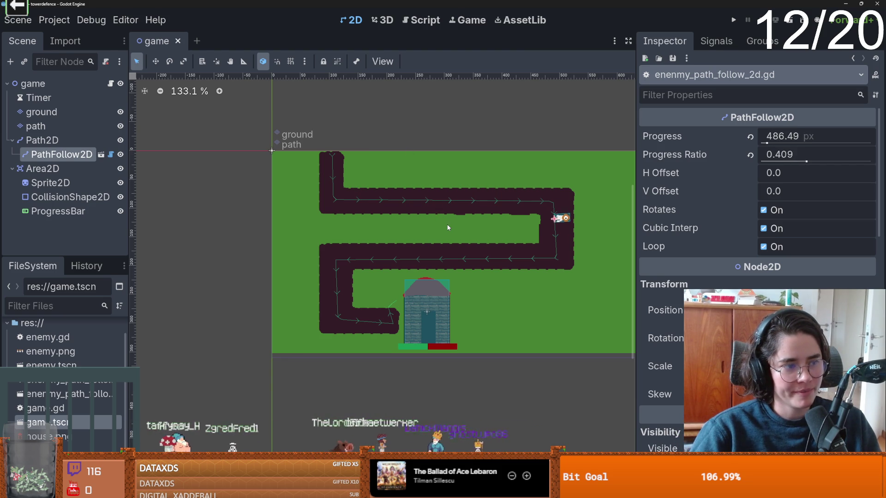
left_click(764, 210)
- Save the game scene with Rotates unchecked on the path follower
key("ctrl+s")
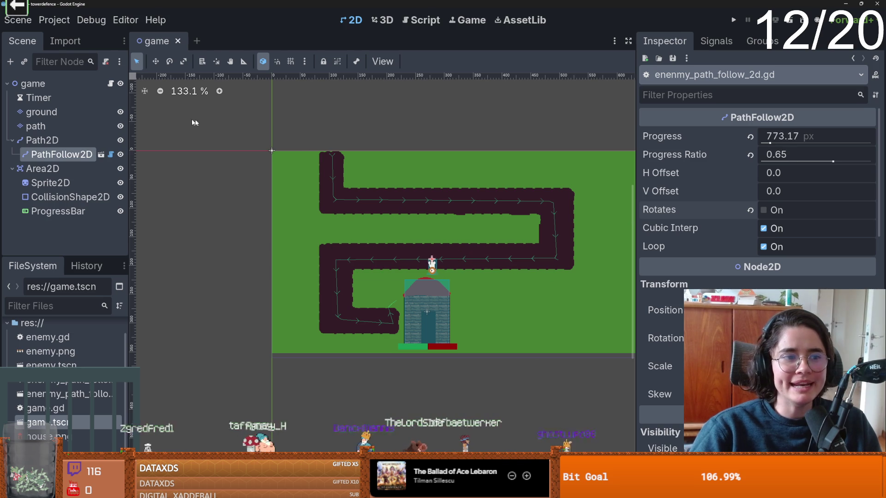
right_click(70, 155)
key("Escape")
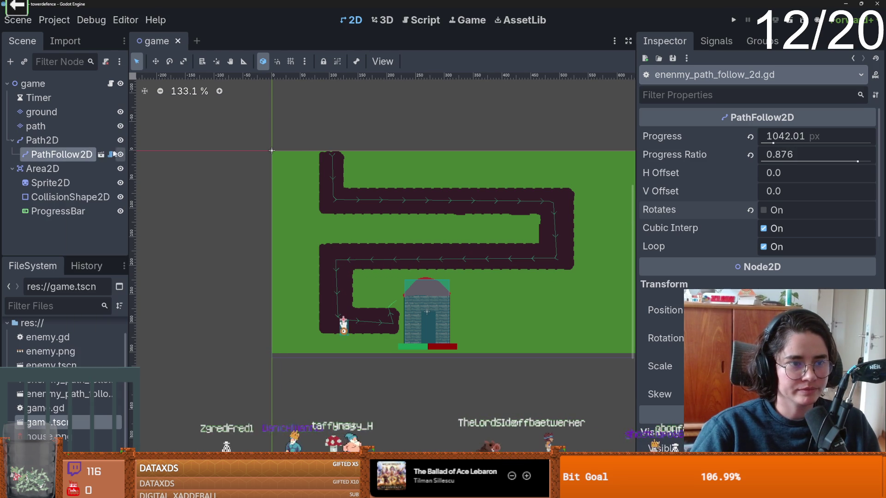
- Add 'rotates = false' after rotation_degrees in _ready and save the script
left_click(111, 155)
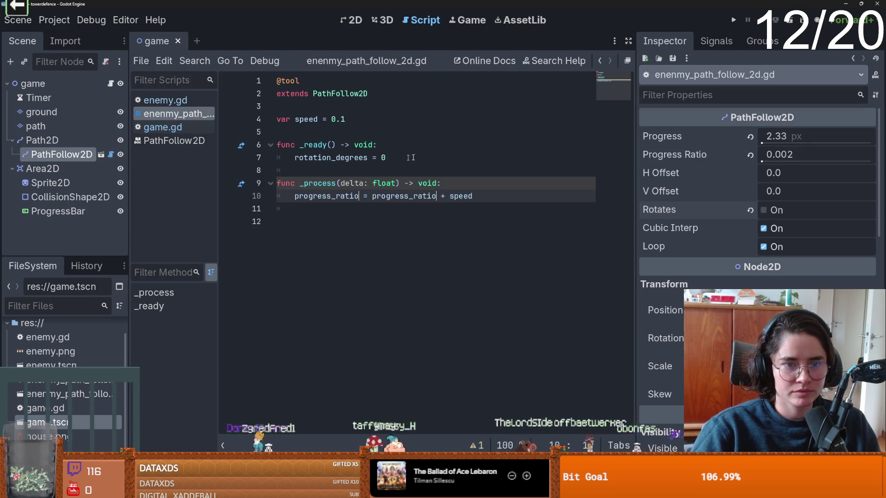
left_click(392, 158)
key("Return")
type("tates = f")
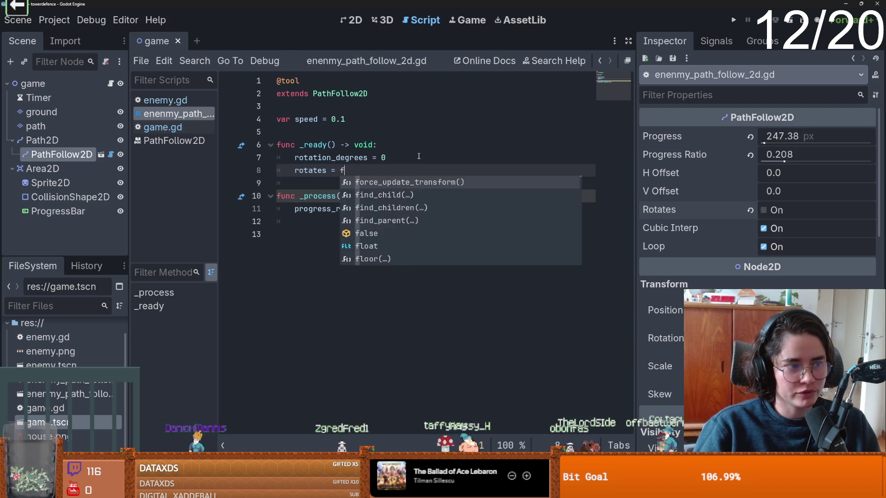
key("BackSpace")
type("false")
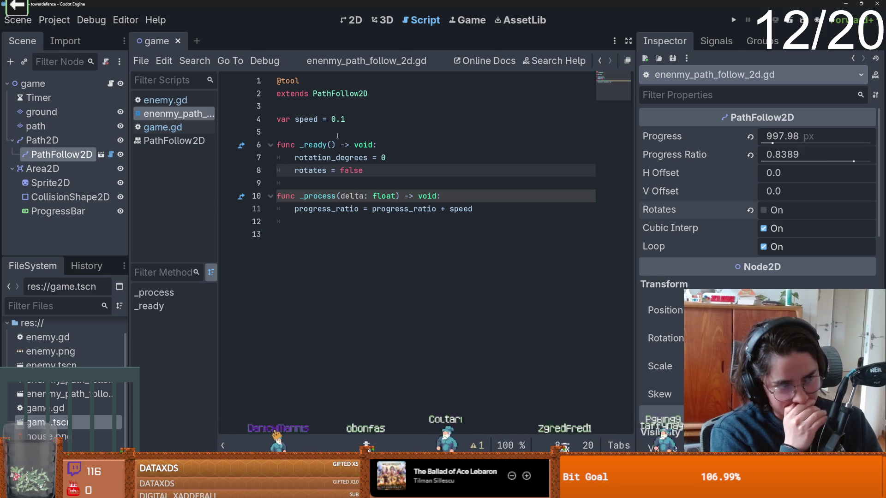
left_click(347, 119)
key("ctrl+s")
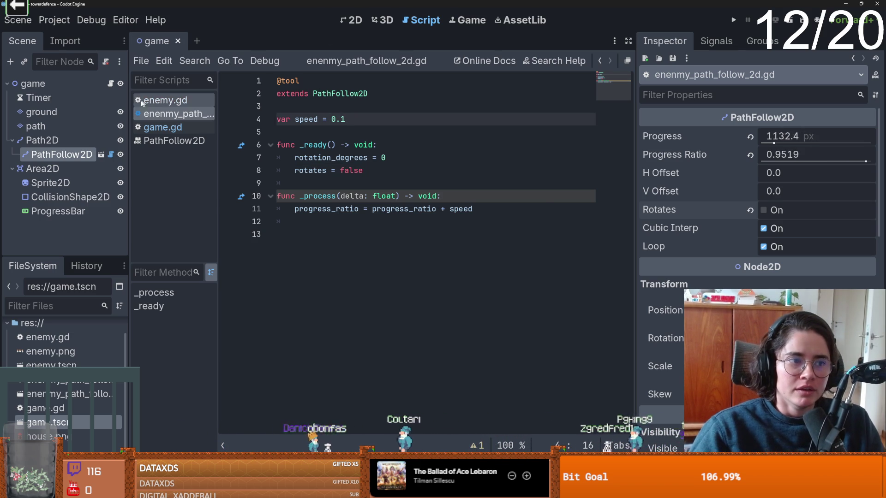
left_click(345, 19)
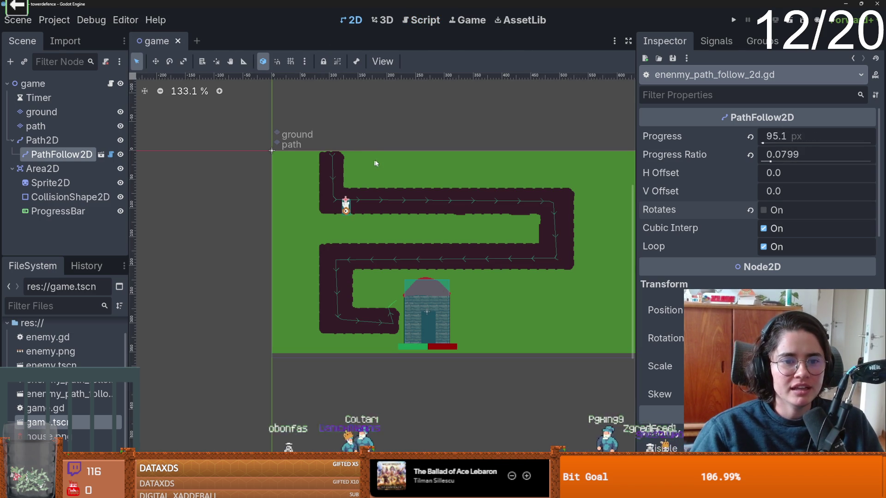
- Delete PathFollow2D and instance enenmy_path_follow_2d.tscn under Path2D
right_click(80, 160)
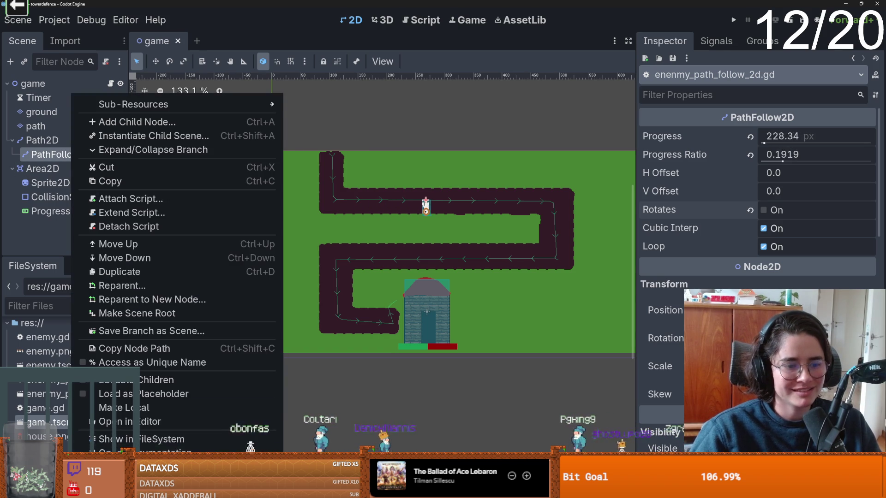
key("Delete")
key("Return")
left_click(39, 145)
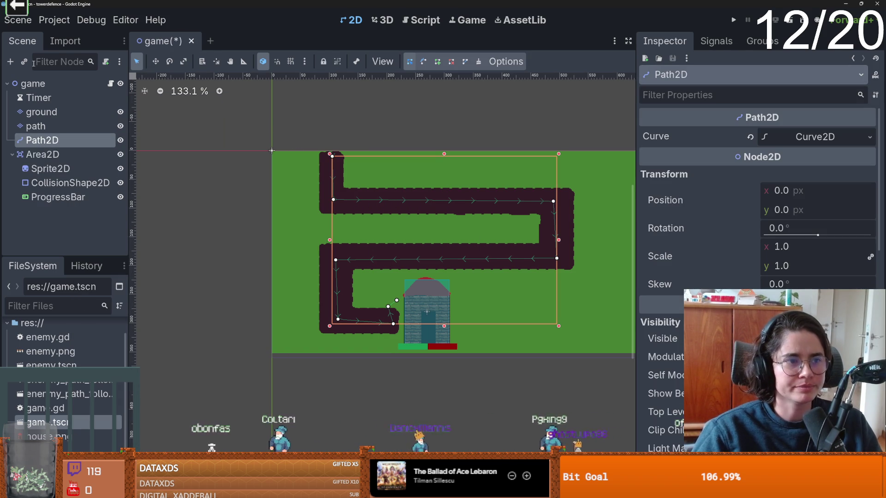
left_click(24, 61)
double_click(372, 156)
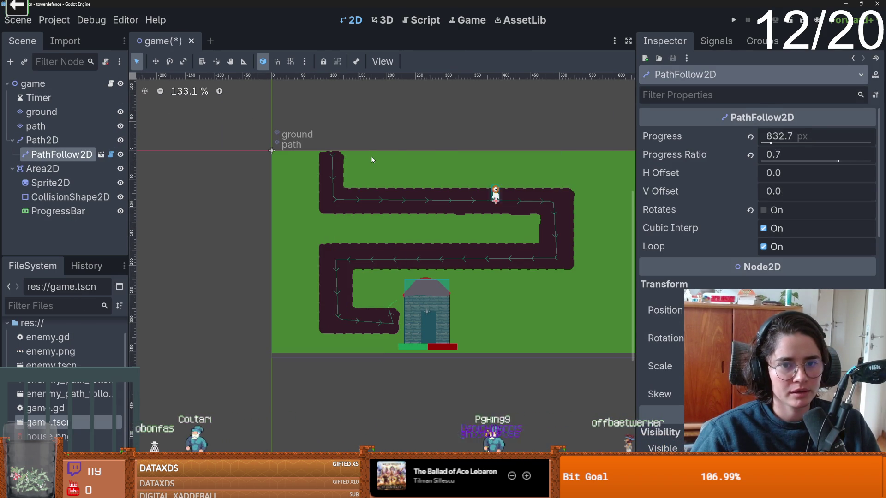
- Open the new PathFollow2D's script, save the game scene, and close it
left_click(100, 155)
key("ctrl+s")
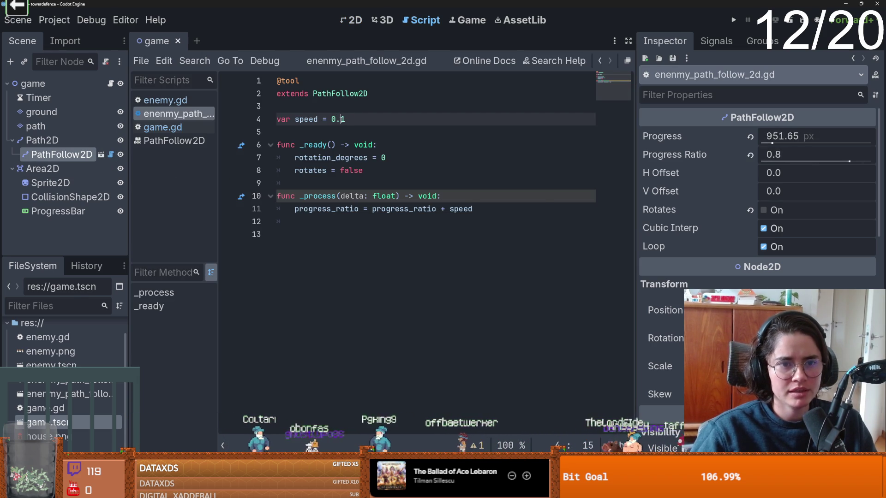
left_click(161, 40)
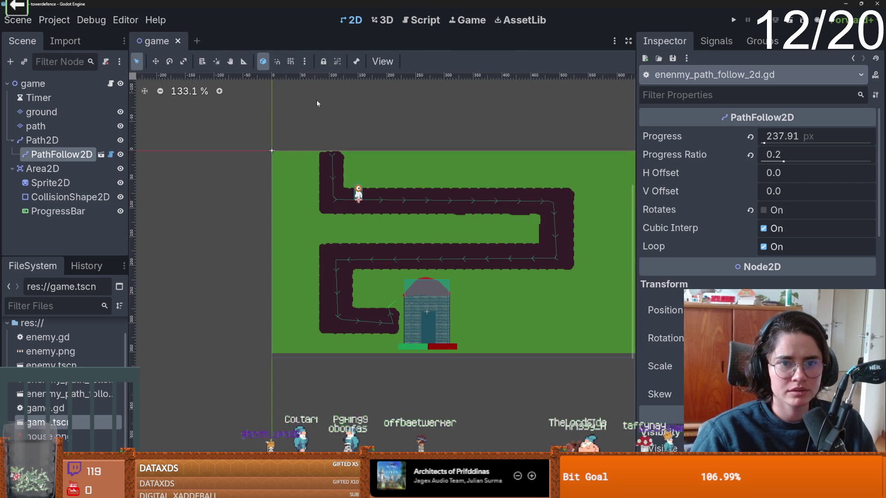
left_click(178, 40)
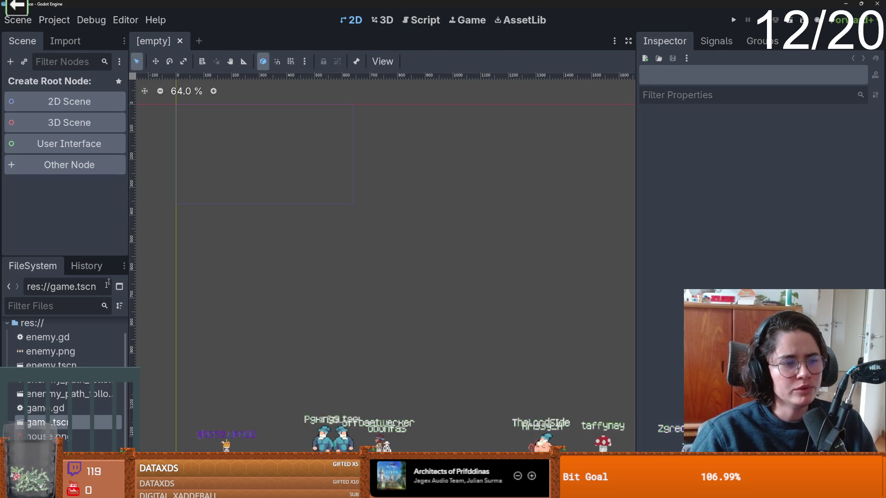
- Reopen game.tscn, delete PathFollow2D again, and re-instance enenmy_path_follow_2d.tscn under Path2D
double_click(51, 428)
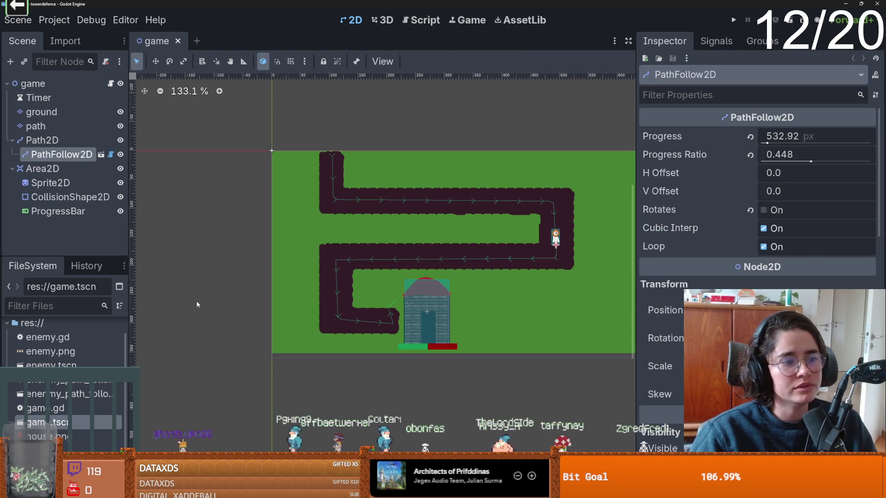
right_click(77, 155)
left_click(134, 471)
left_click(411, 259)
left_click(46, 154)
left_click(42, 140)
left_click(22, 61)
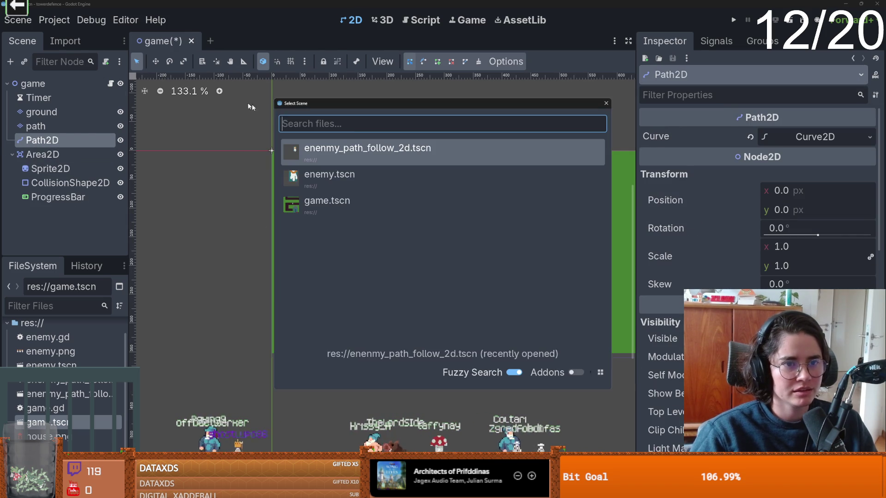
double_click(332, 146)
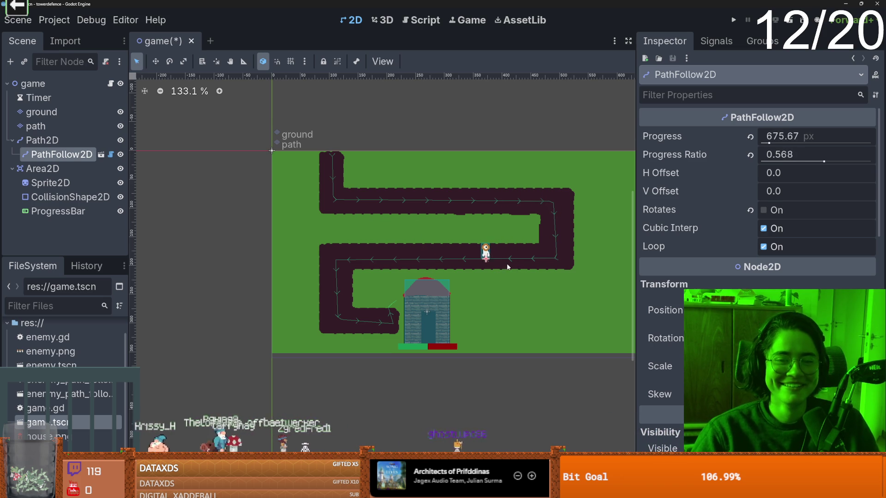
- Uncheck Loop on the PathFollow2D instance so the enemy halts by the house, and save
scroll(508, 266, "down", 1)
left_click_drag(508, 267, 370, 282)
scroll(370, 281, "up", 2)
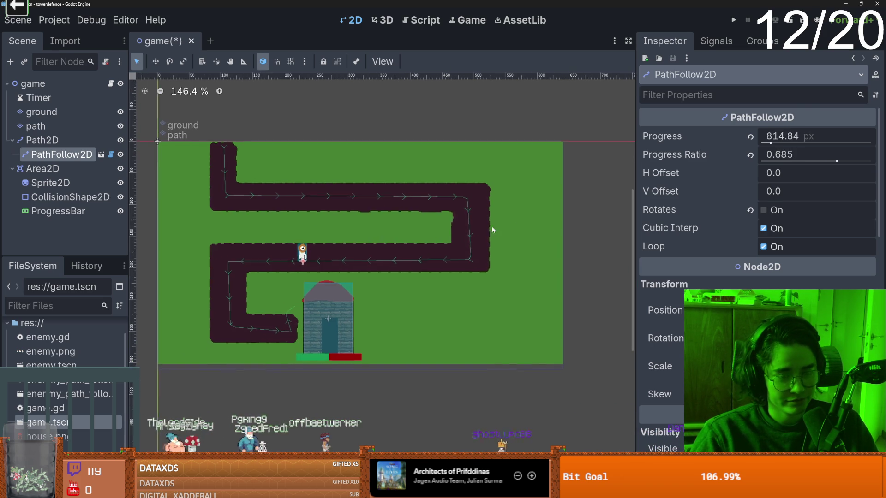
key("ctrl+s")
scroll(352, 270, "up", 1)
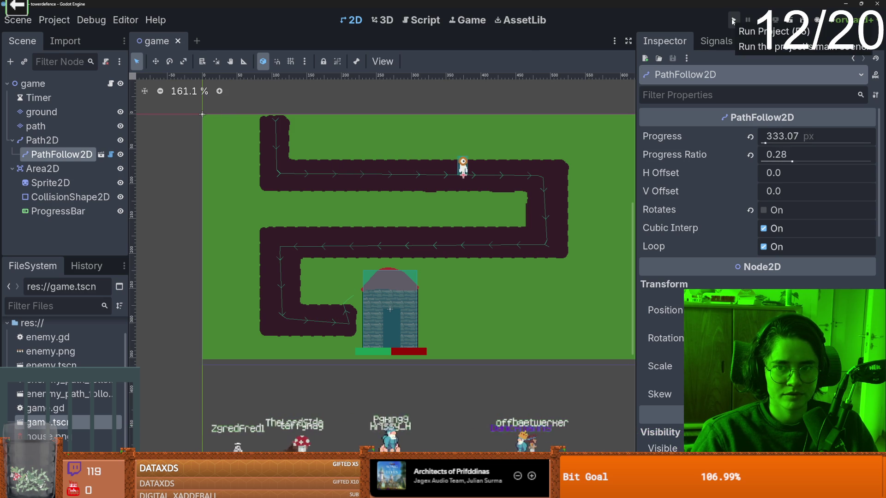
left_click(764, 247)
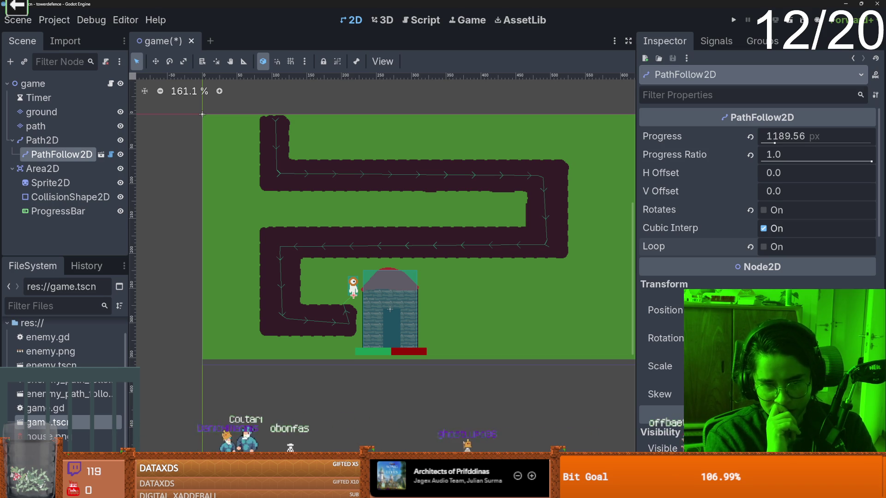
key("ctrl+s")
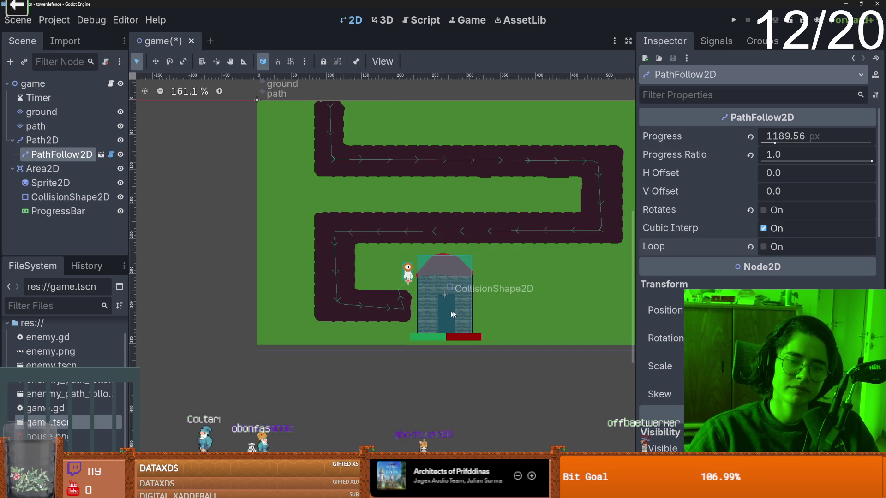
scroll(504, 297, "up", 2)
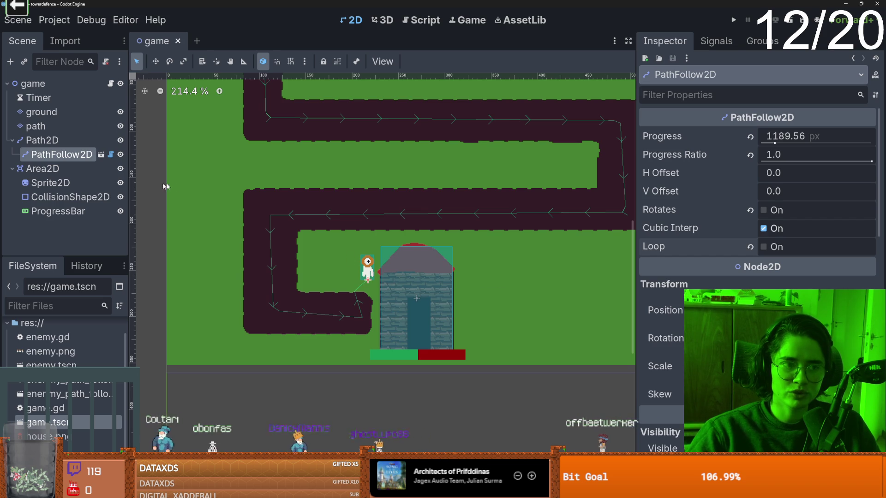
left_click(111, 157)
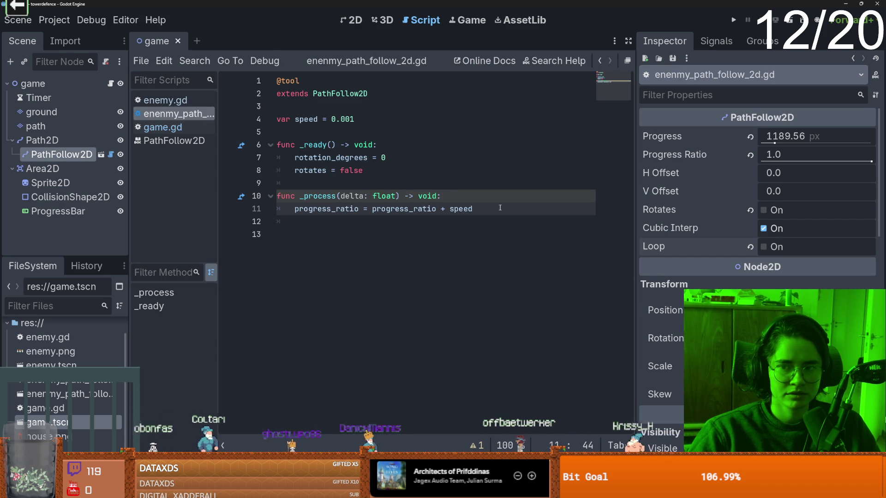
- Declare a 'signal arrived' below the speed variable
left_click(321, 137)
key("Return")
key("Return")
key("Up")
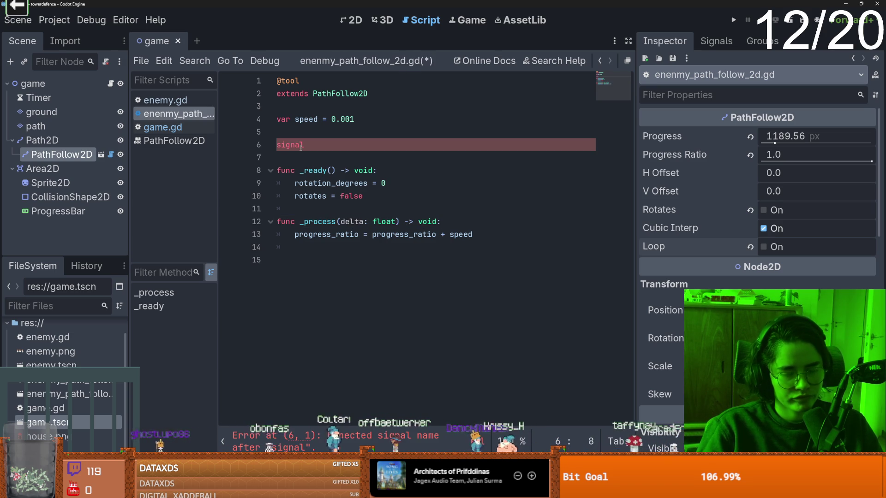
type("arrived")
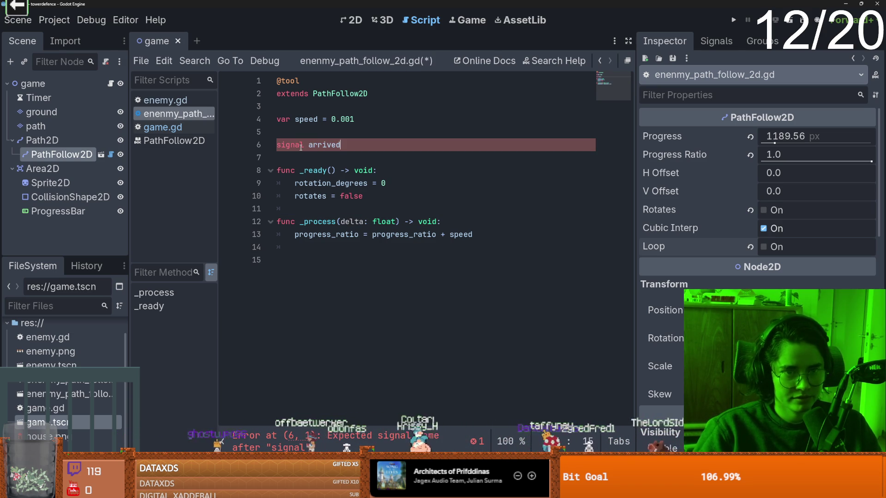
- Add 'if progress_ratio >= 1.0' emitting arrived at the end of _process, and save
left_click(327, 212)
left_click(488, 236)
key("Return")
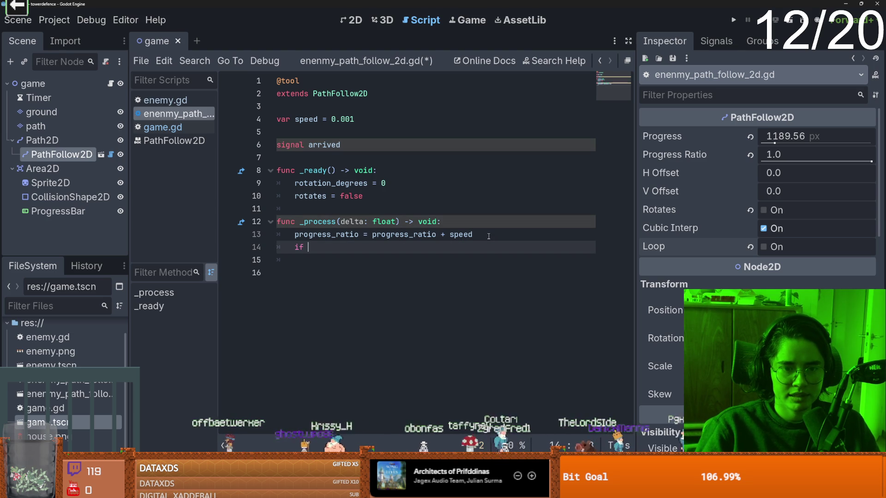
key("BackSpace")
type("ro")
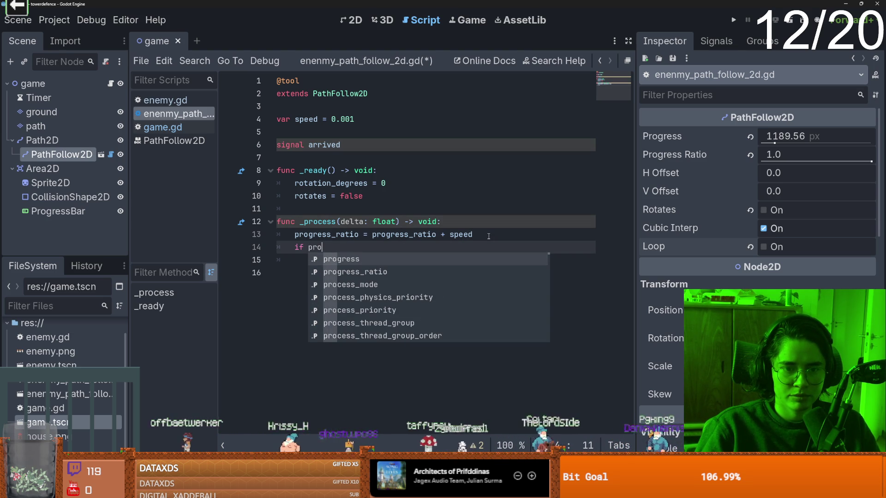
key("Down")
key("Return")
type(">")
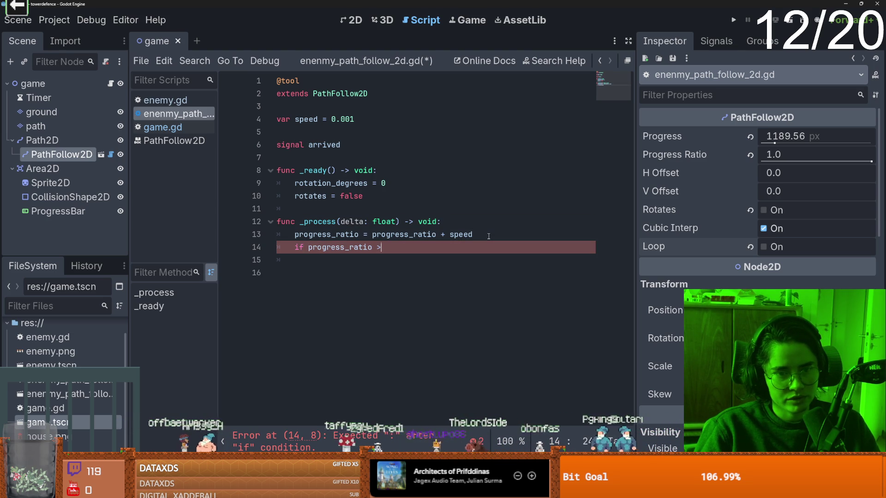
type("= 1.0:")
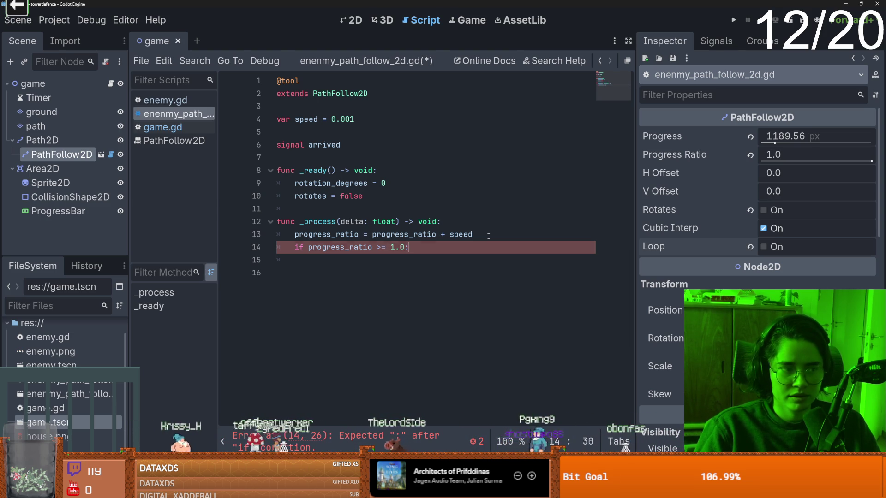
key("Return")
type("emi")
key("Return")
key("ctrl+s")
left_click(378, 181)
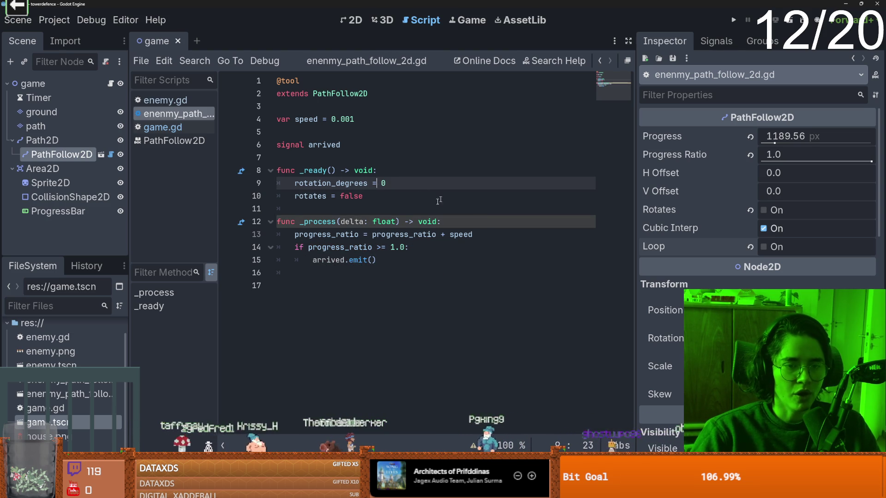
left_click_drag(376, 260, 277, 247)
left_click(313, 260)
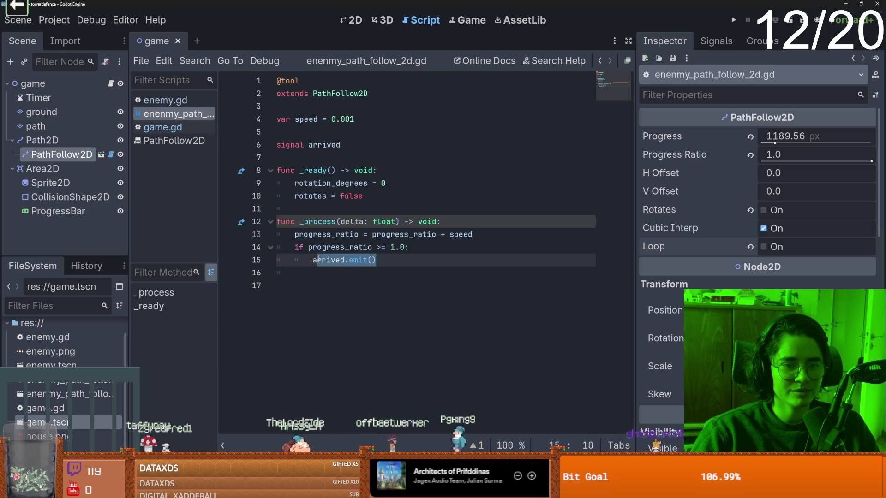
left_click(102, 155)
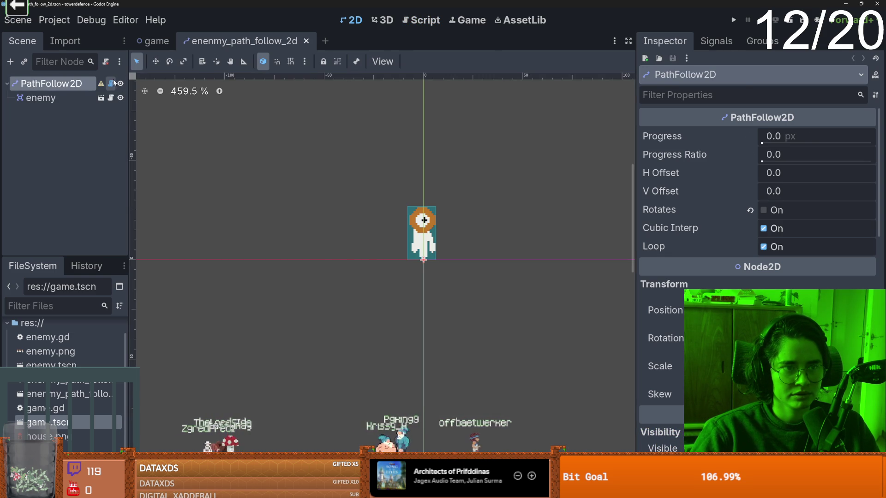
left_click(111, 83)
mouse_move(55, 99)
left_mouse_down()
mouse_move(344, 143)
mouse_move(349, 132)
left_mouse_up()
key("ctrl+s")
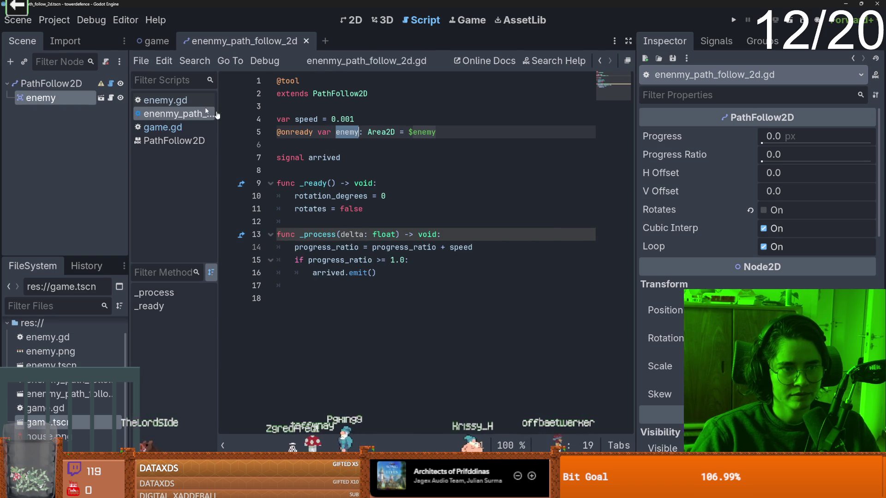
left_click(110, 98)
key("Return")
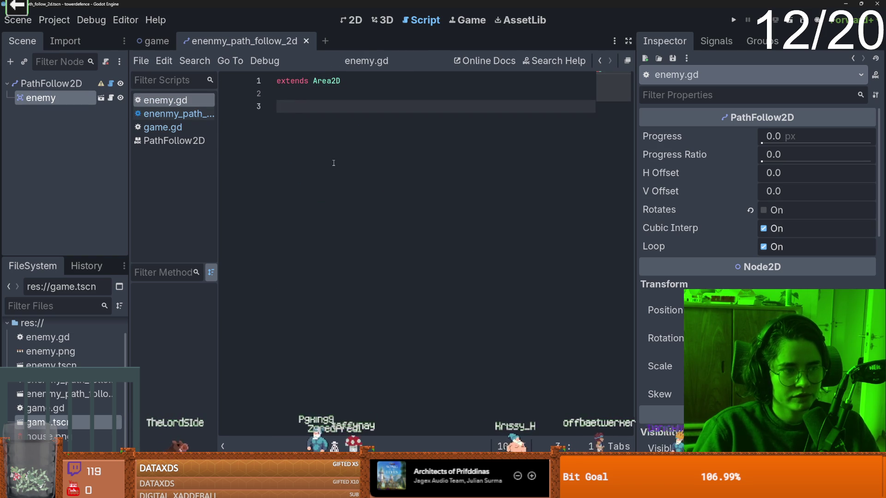
- Write 'func start_shootin():' with a pass body in enemy.gd and save it
type("start_")
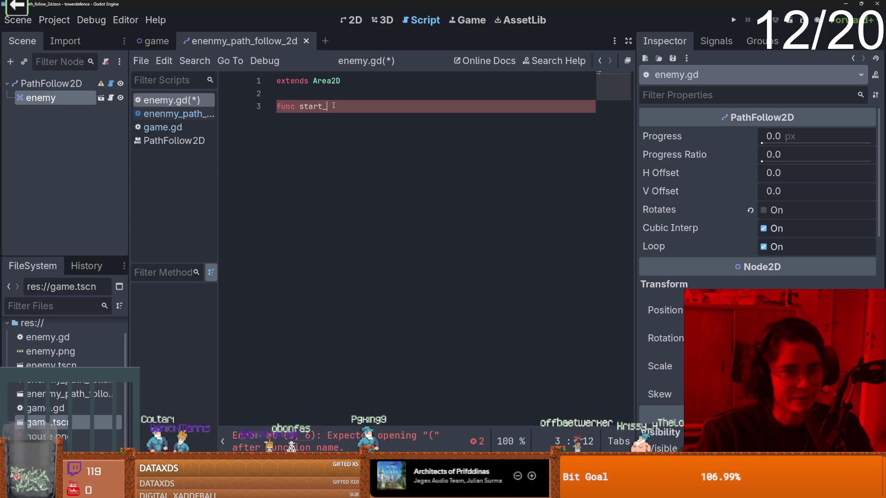
type("shootin()")
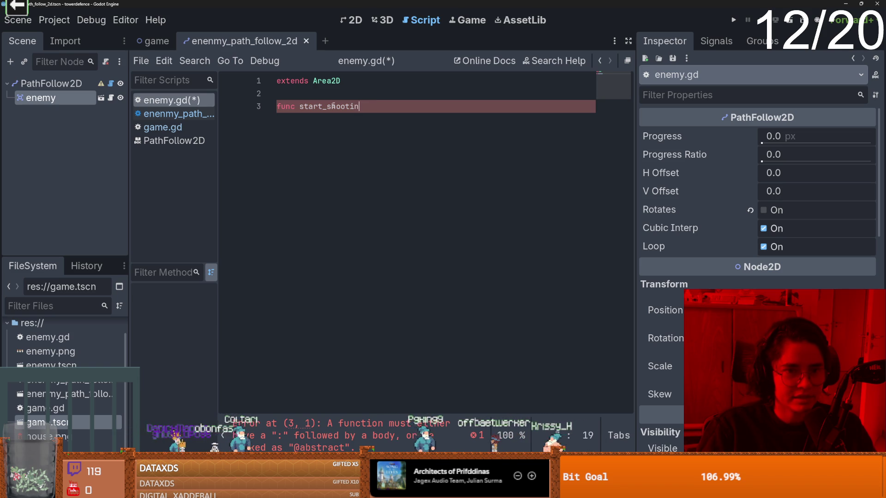
type(":")
key("Return")
type("p")
key("Return")
key("ctrl+s")
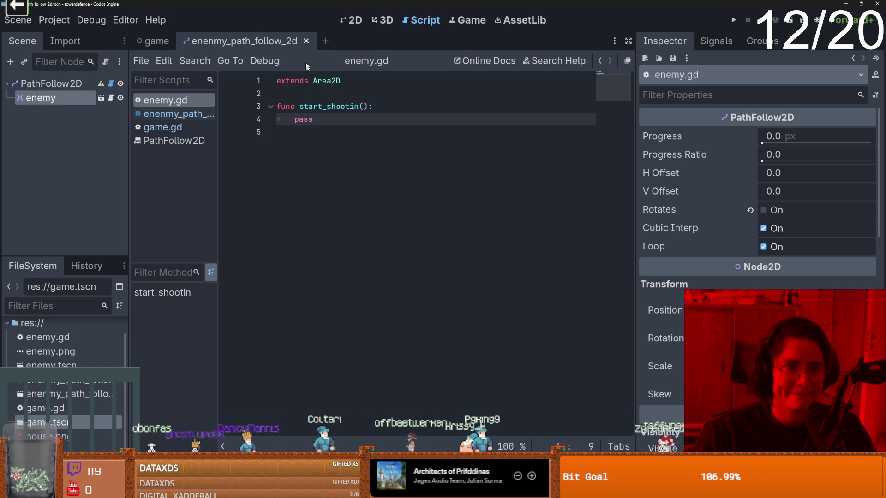
left_click(154, 41)
left_click(111, 154)
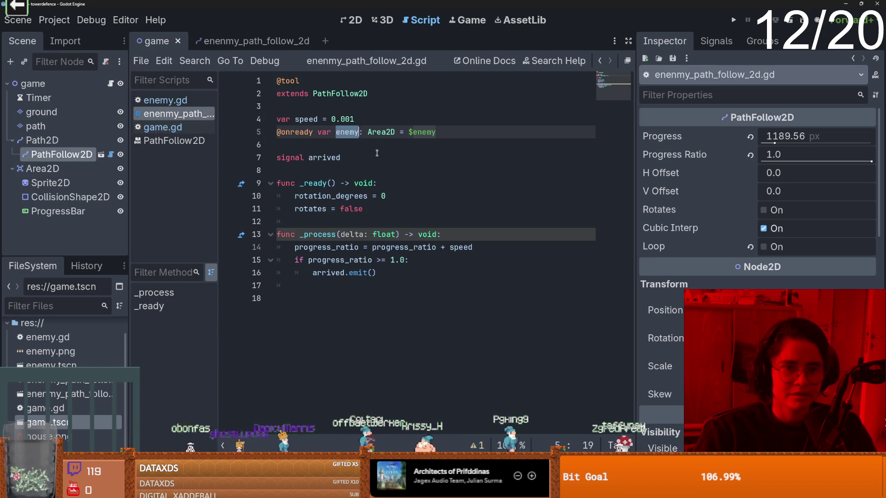
- Multiply speed by delta in the progress update, save, and rewind the Progress Ratio
left_click(480, 248)
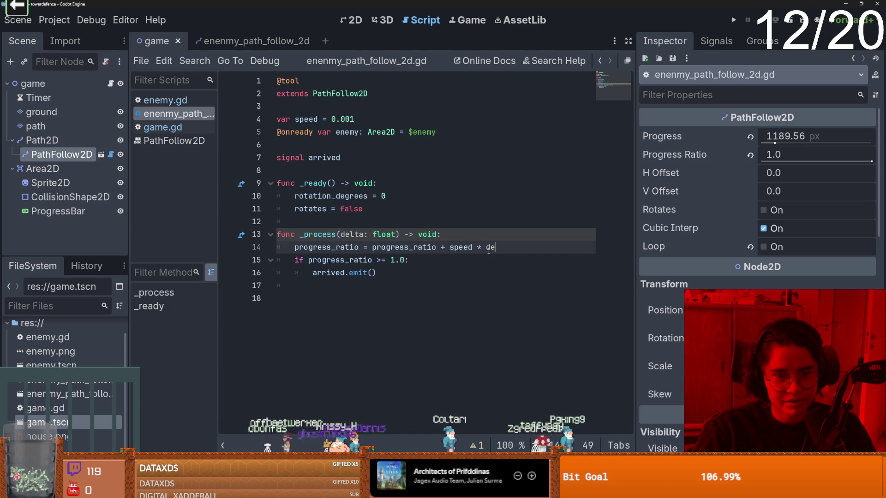
type("lta")
key("ctrl+s")
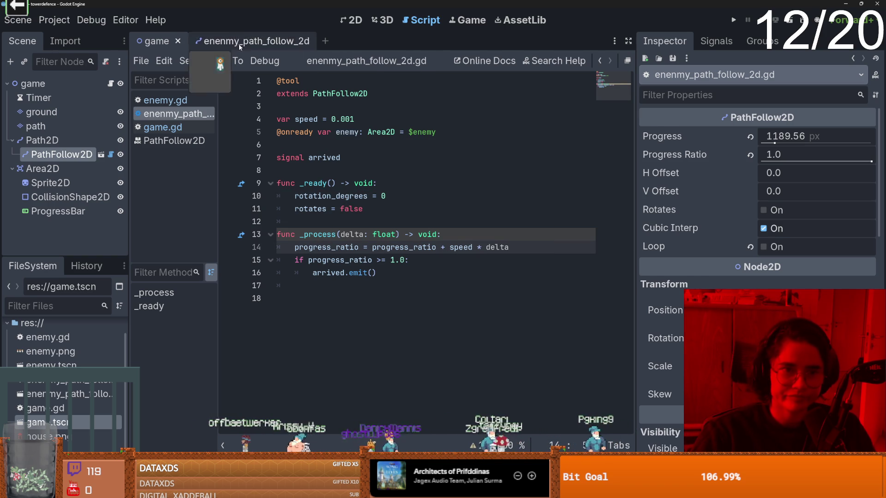
left_click(240, 41)
left_click(352, 19)
left_click(157, 41)
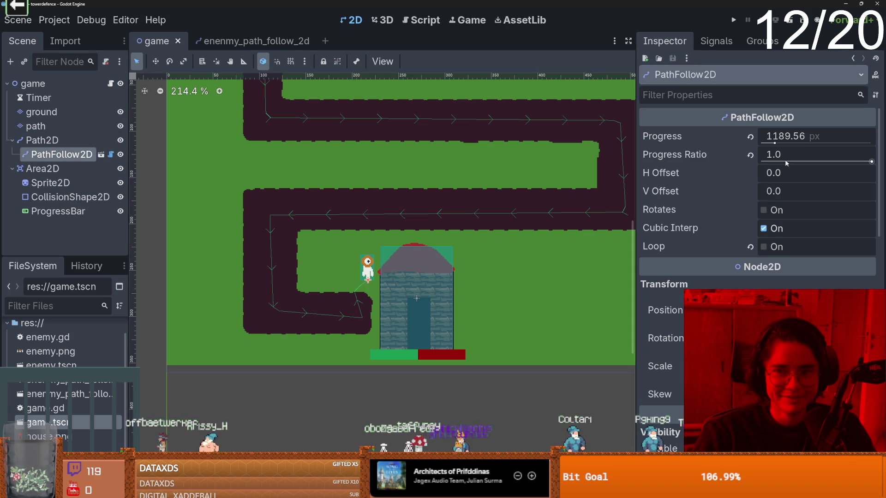
left_click_drag(858, 162, 788, 161)
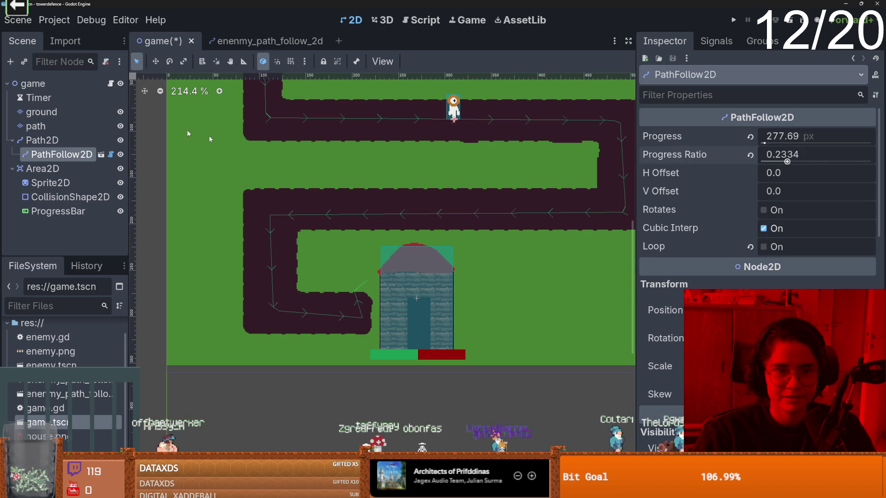
- Set var speed to 0.01, save, and watch the enemy reach the house
left_click(112, 157)
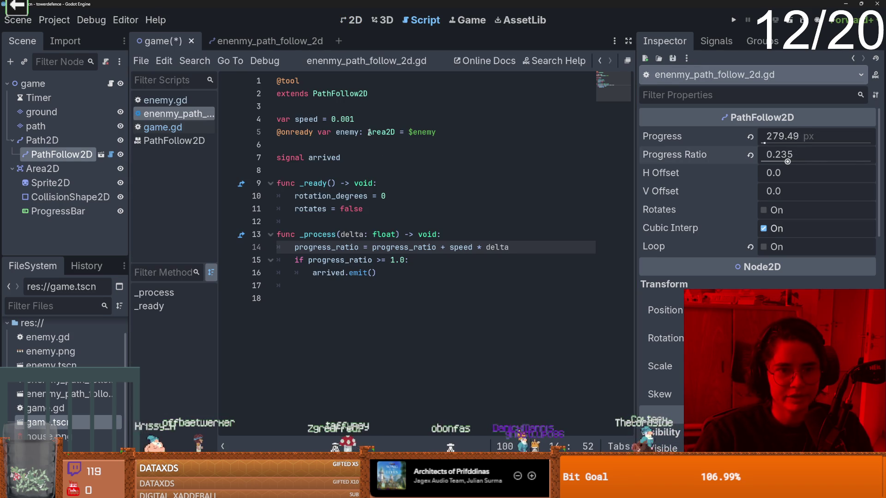
left_click(349, 119)
key("ctrl+s")
left_click(352, 21)
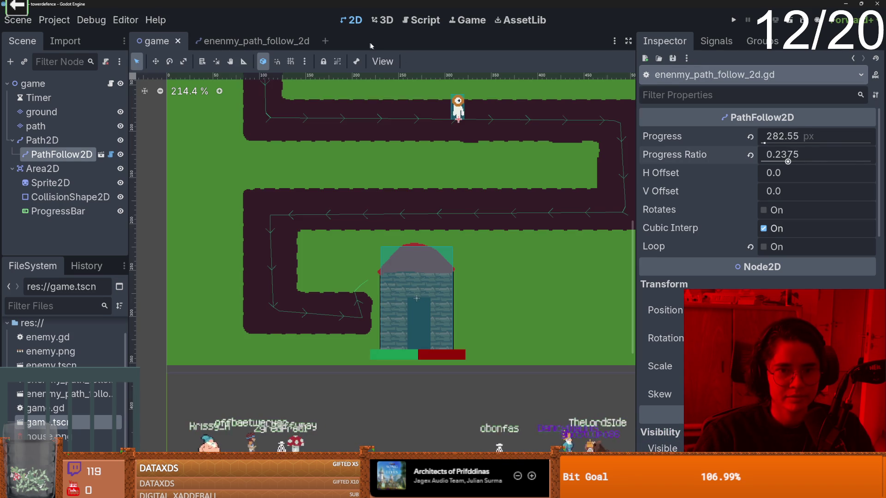
left_click(111, 155)
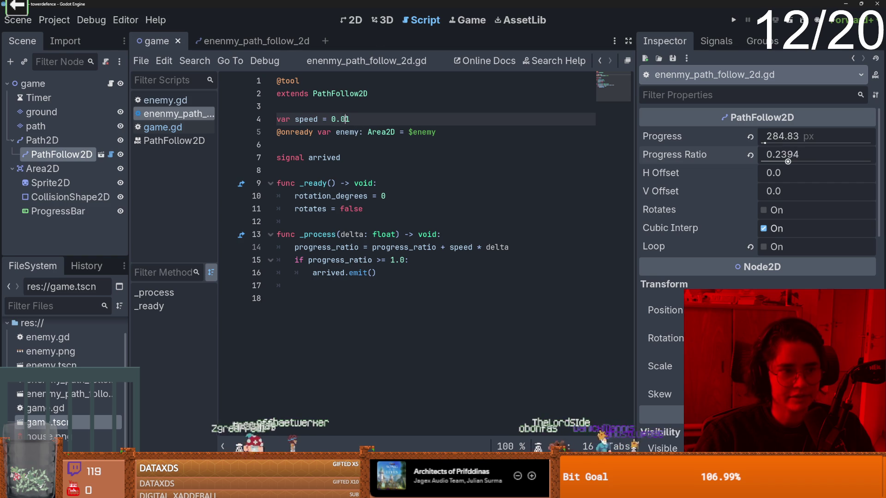
left_click(355, 21)
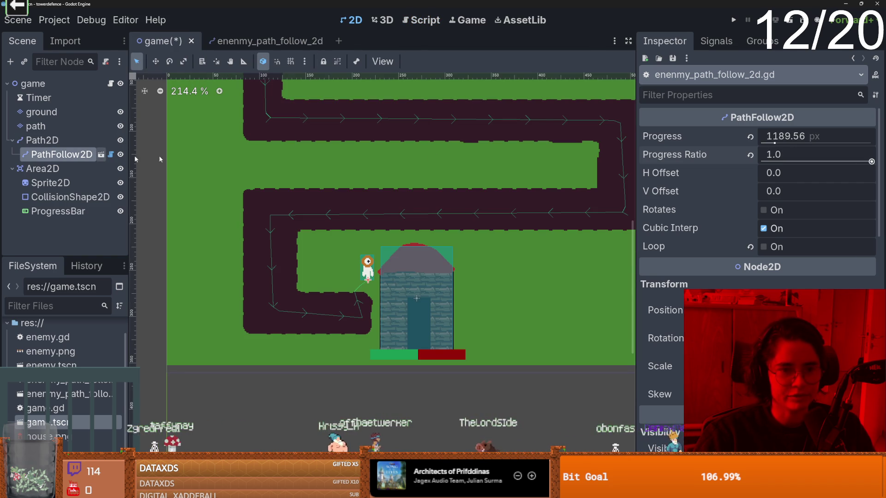
right_click(109, 154)
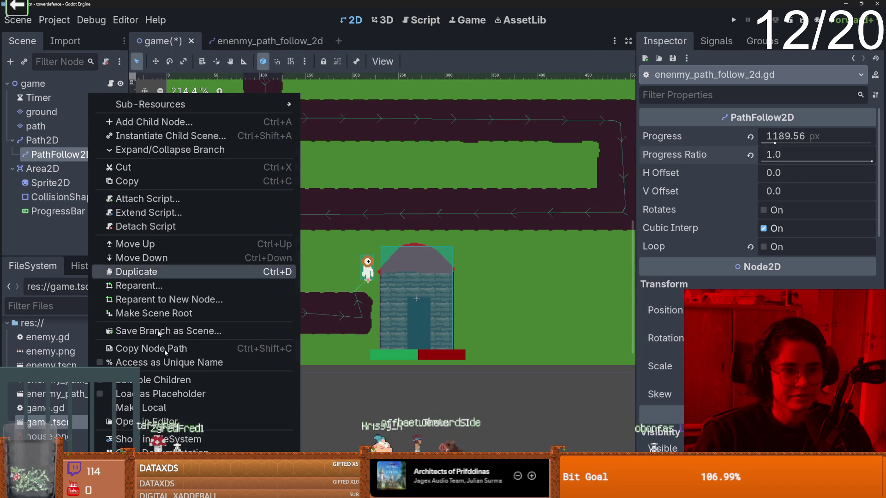
- Delete the existing path follower node and save the game scene
key("Delete")
left_click(411, 260)
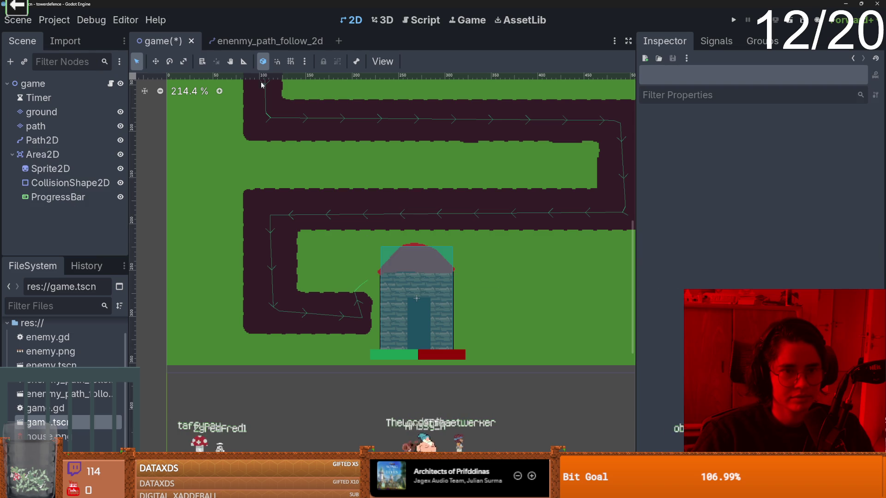
key("ctrl+s")
- Instance enemy_path_follow_2d.tscn as a fresh child of Path2D
left_click(295, 42)
left_click(111, 84)
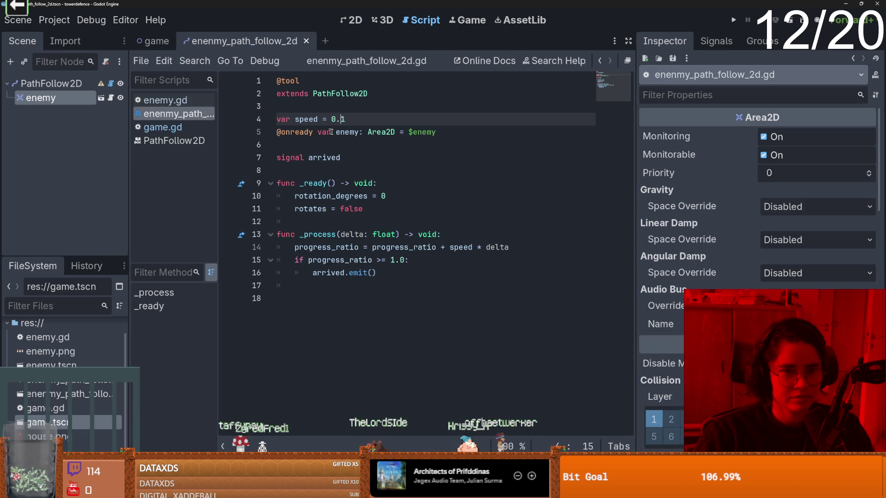
left_click(306, 41)
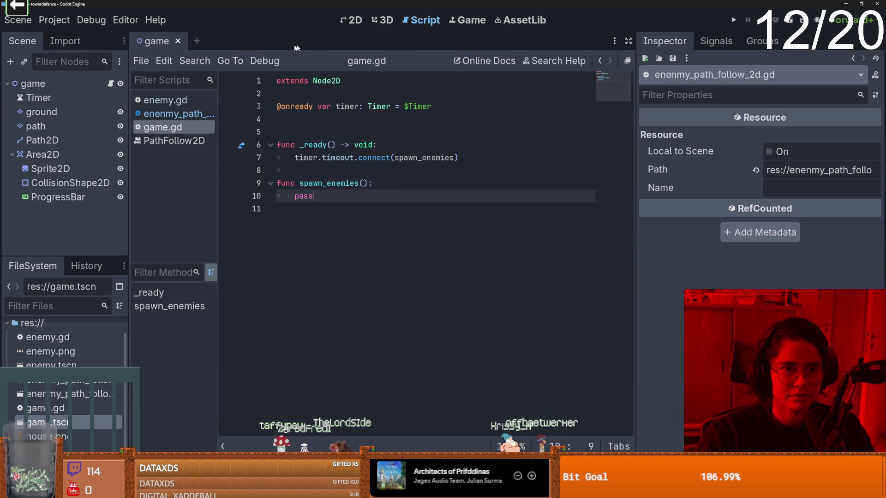
left_click(355, 21)
left_click(42, 140)
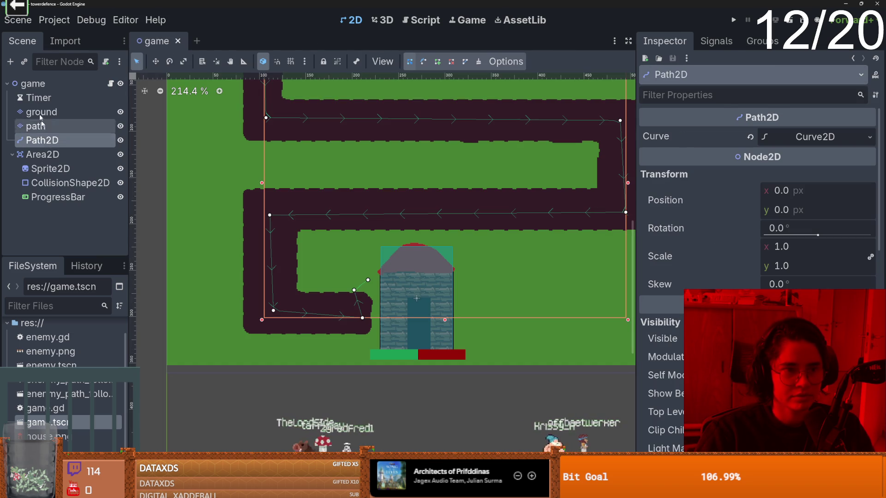
left_click(25, 61)
key("Return")
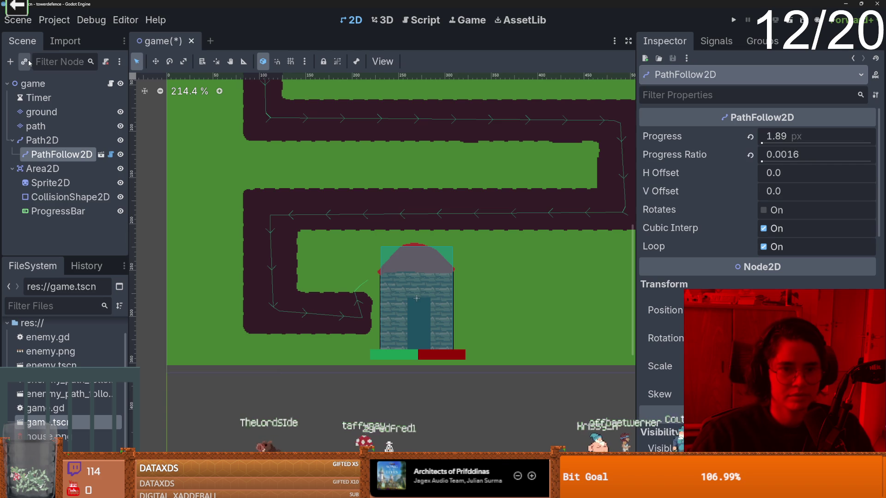
scroll(286, 236, "down", 2)
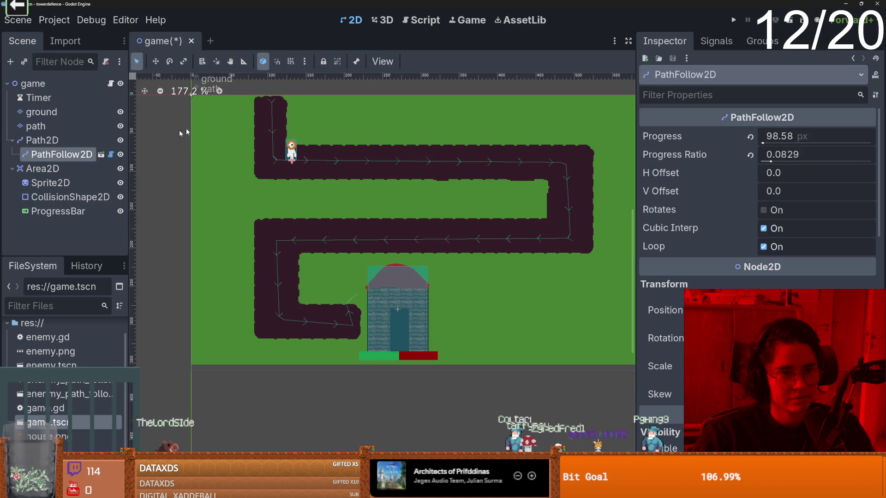
left_click(111, 154)
type("@e")
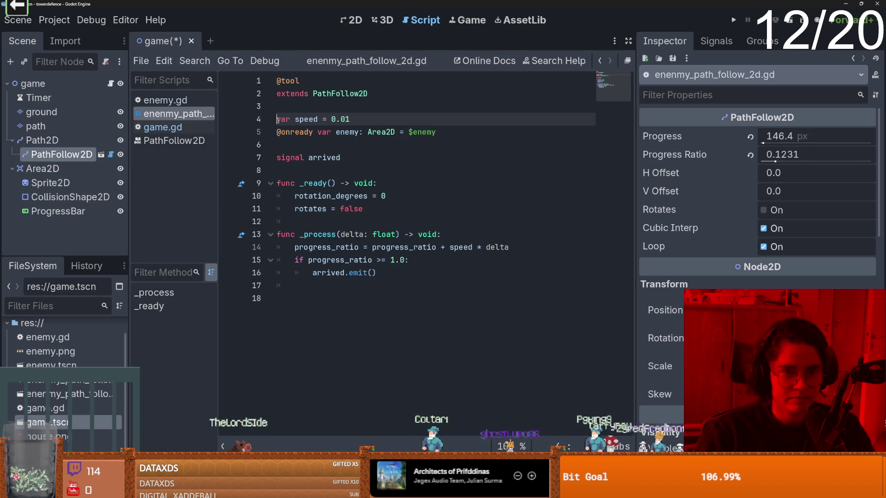
type("xport")
key("ctrl+s")
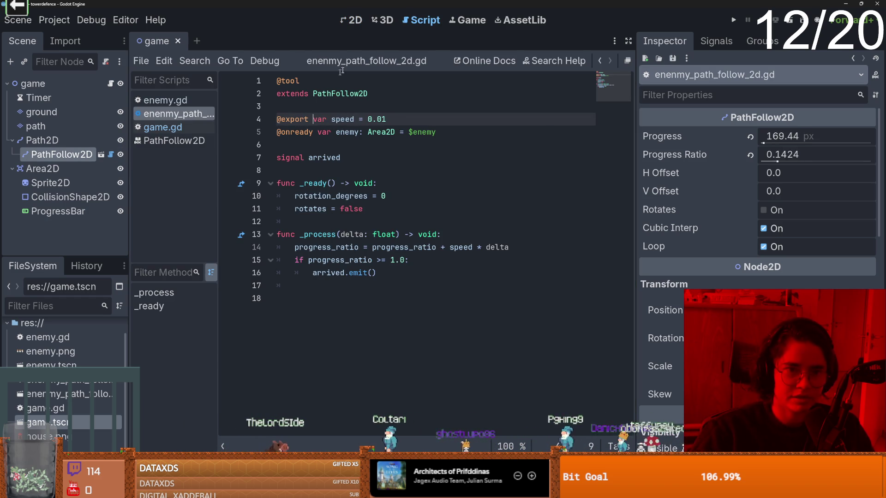
key("ctrl+F1")
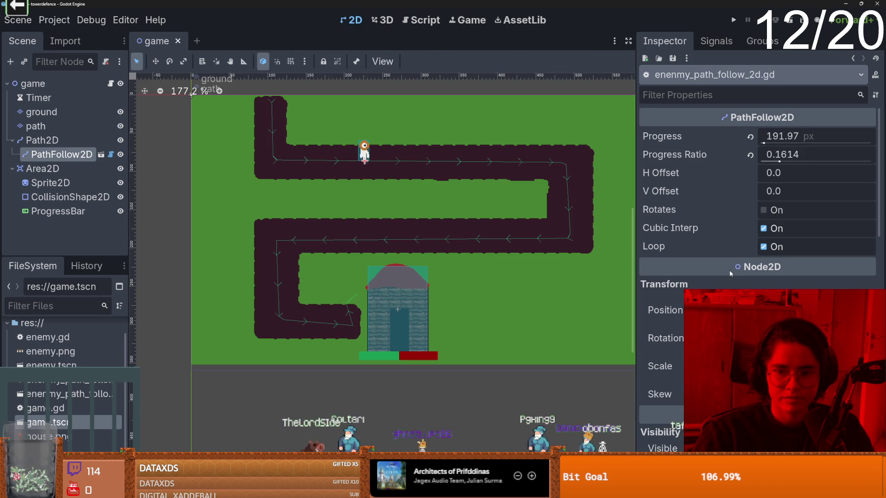
key("ctrl+F3")
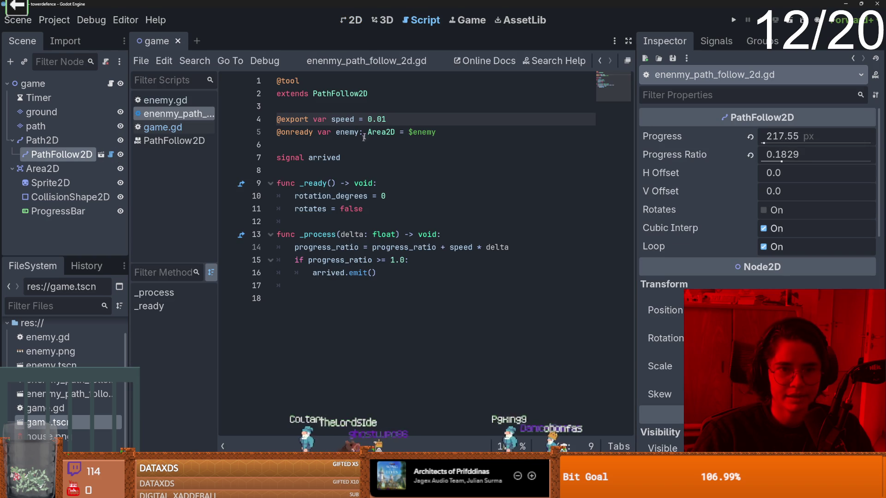
left_click(398, 125)
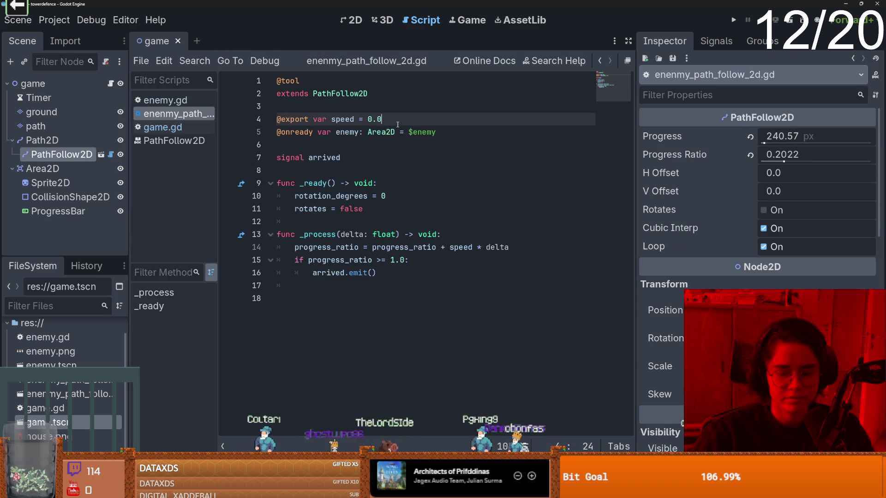
- Delete PathFollow2D, re-instance the enemy path-follow scene under Path2D, and save the game scene
left_click(362, 21)
right_click(92, 154)
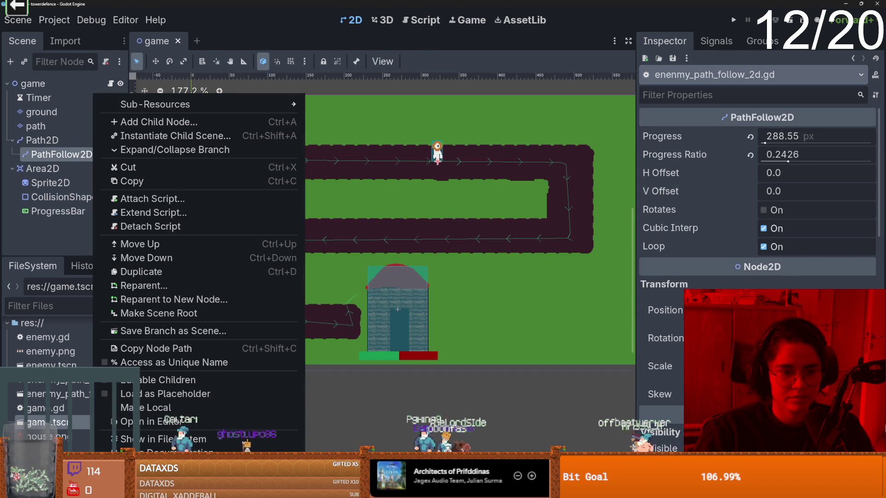
key("Delete")
left_click(392, 261)
left_click(42, 141)
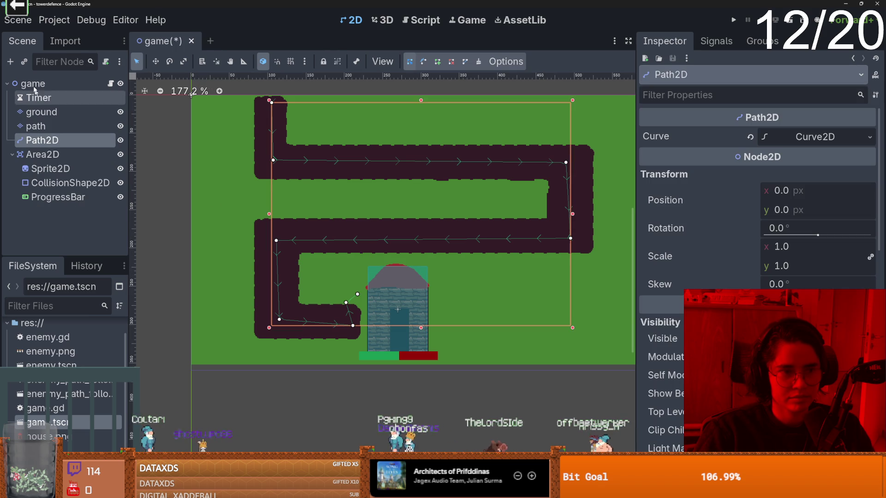
left_click(24, 61)
key("Return")
key("ctrl+s")
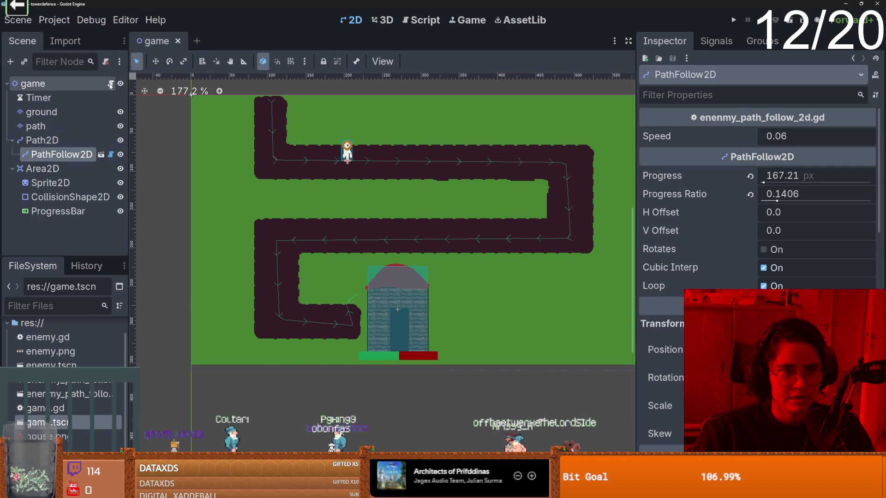
- Add 'loop = false' to the _ready function of the enemy path-follow script
left_click(111, 83)
left_click(352, 20)
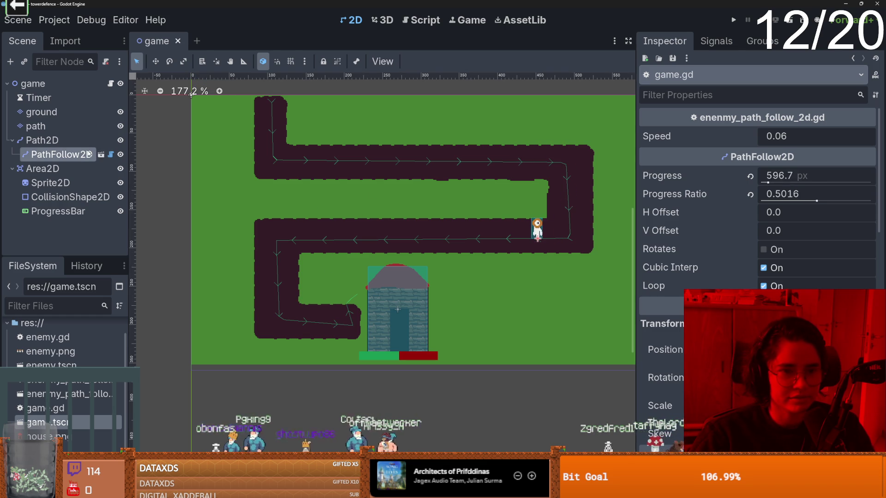
left_click_drag(345, 200, 320, 204)
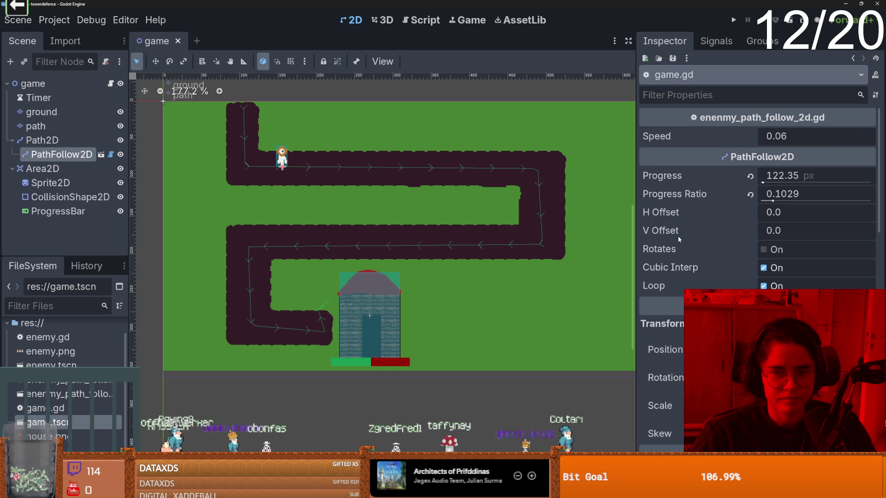
left_click(111, 154)
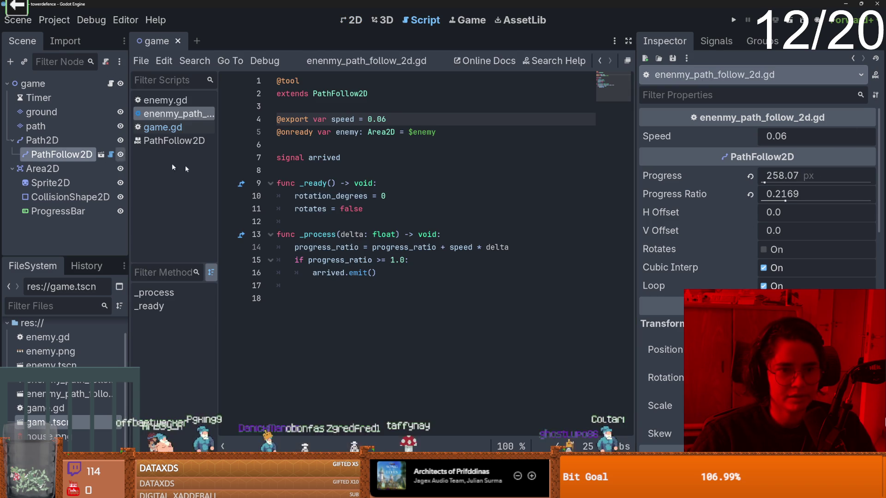
left_click(383, 207)
key("Return")
type("loo")
key("Return")
type("= false")
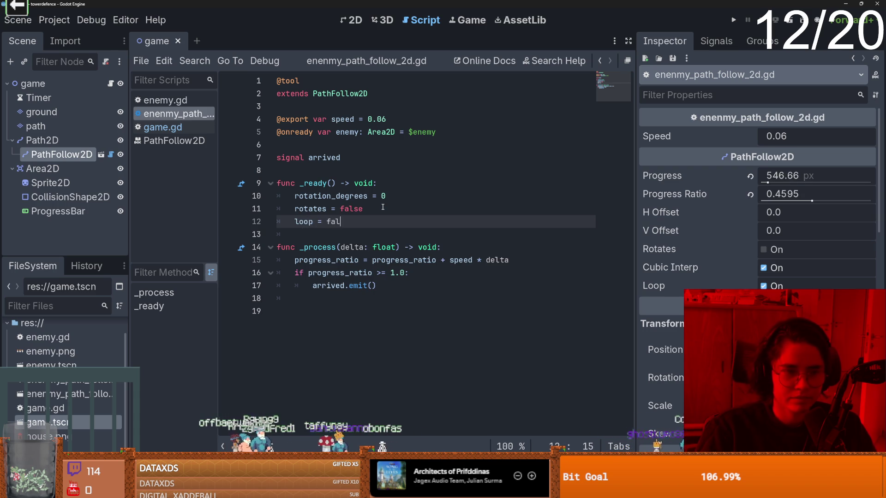
- Return to the 2D view, then switch to the bg.png map in Aseprite
left_click(352, 20)
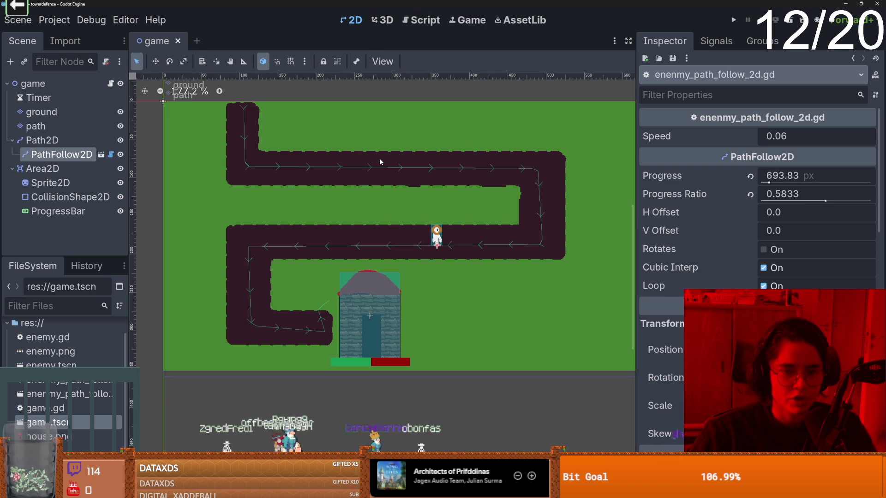
scroll(261, 154, "up", 3)
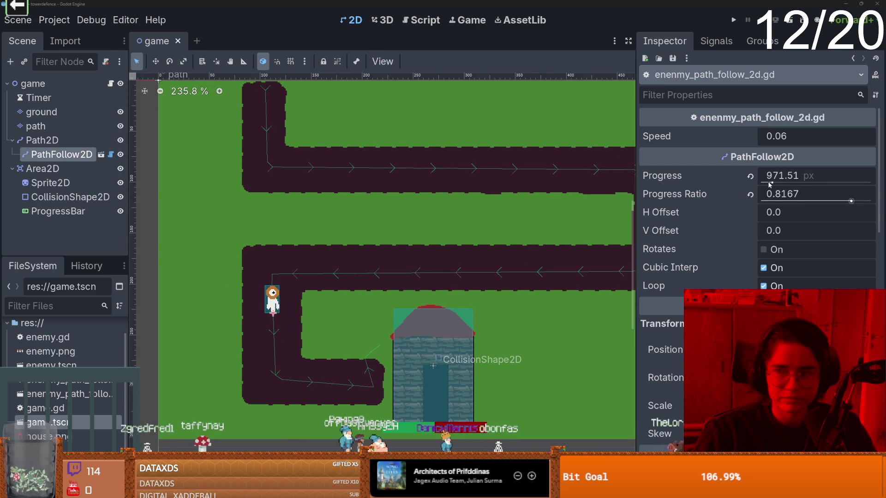
key("alt+Tab")
scroll(468, 132, "down", 4)
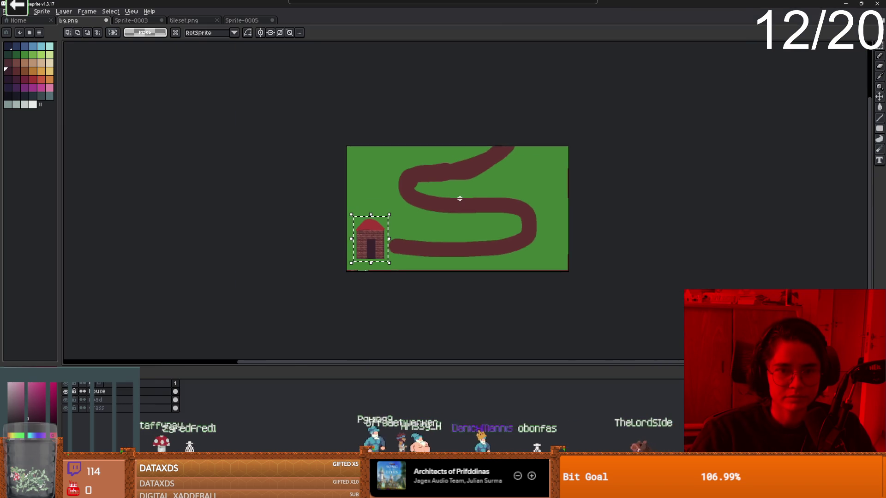
- Zoom in beside the path and ready a smaller Pencil in the darkest purple
scroll(459, 196, "up", 5)
left_click_drag(467, 201, 398, 232)
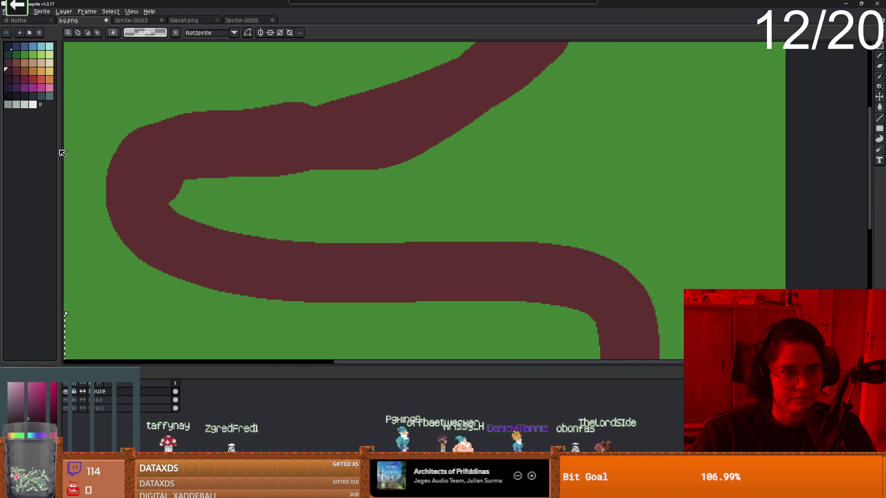
left_click_drag(386, 195, 286, 205)
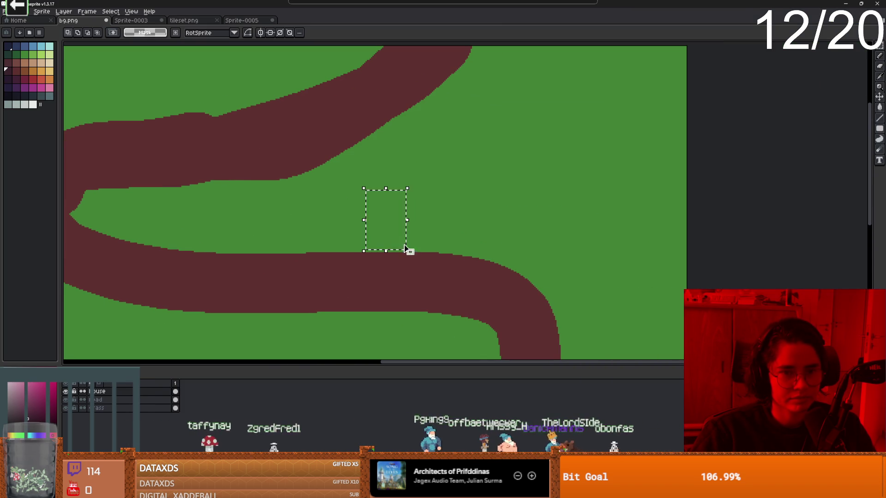
scroll(382, 236, "up", 3)
scroll(415, 219, "up", 1)
left_click_drag(416, 220, 375, 232)
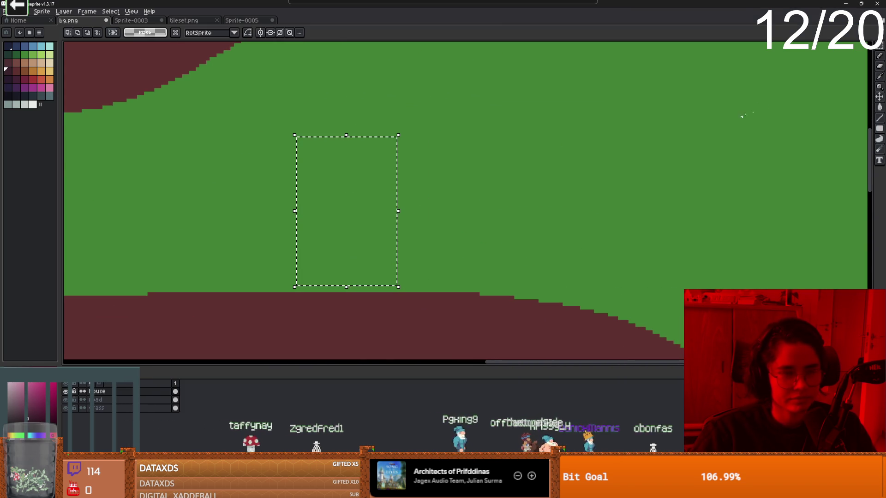
left_click(16, 87)
key("b")
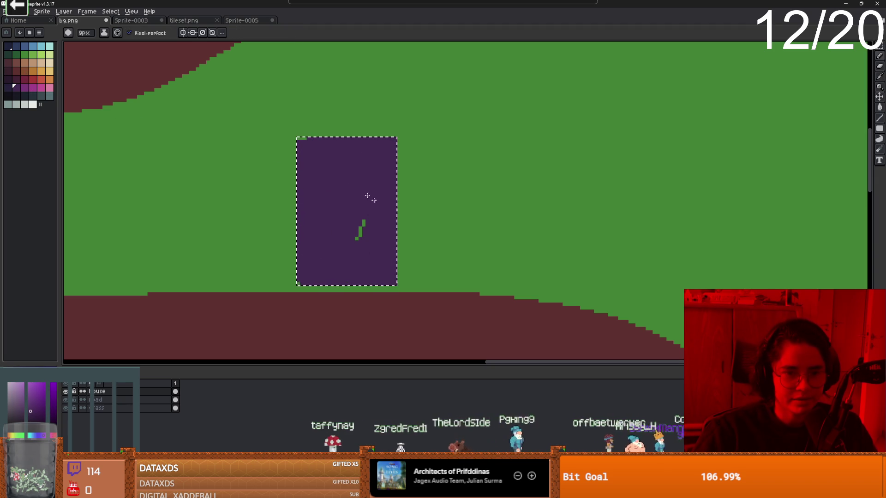
left_click(9, 87)
key("minus")
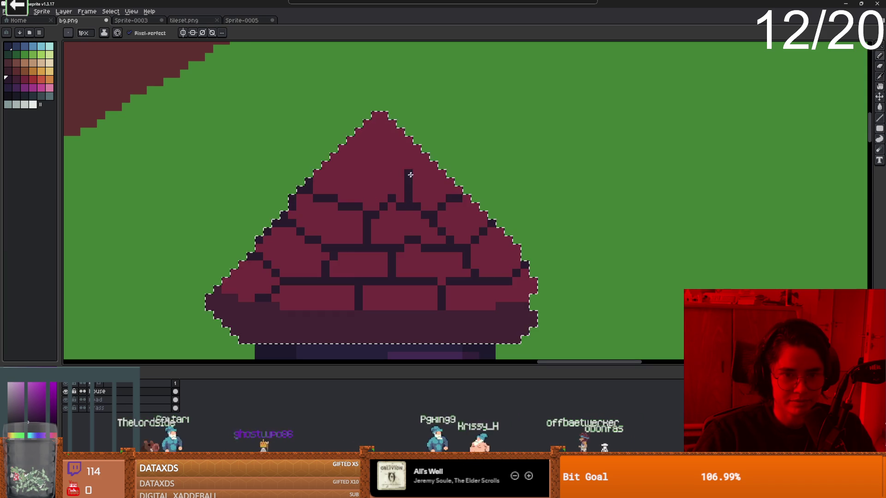
- Pencil dark mortar lines and dots onto the tower's roof
mouse_move(375, 169)
left_mouse_down()
mouse_move(375, 144)
mouse_move(403, 140)
left_mouse_up()
left_click(341, 157)
scroll(341, 134, "down", 3)
scroll(503, 244, "up", 2)
scroll(508, 251, "down", 1)
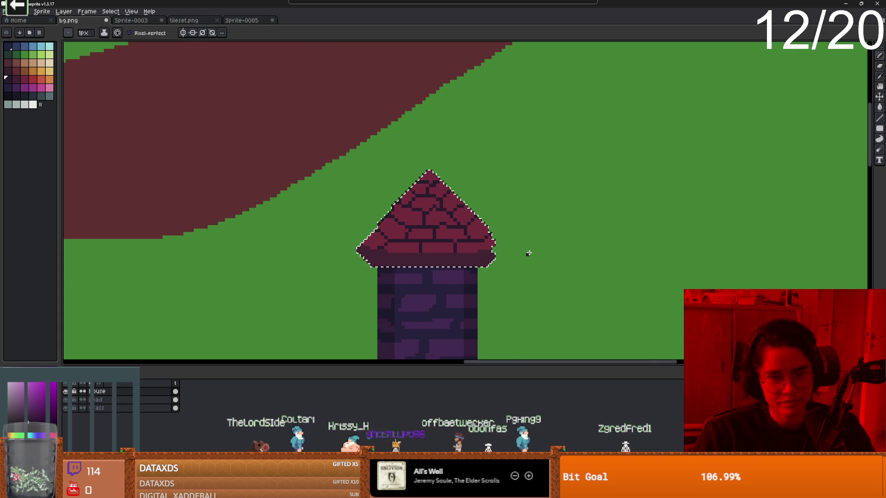
key("m")
scroll(553, 293, "down", 2)
scroll(534, 228, "up", 1)
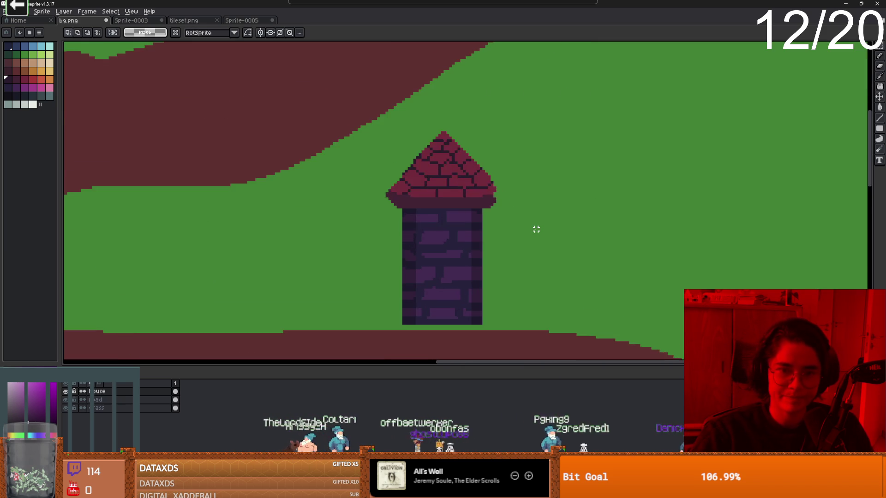
scroll(530, 234, "down", 1)
scroll(530, 234, "up", 2)
left_click_drag(497, 252, 475, 265)
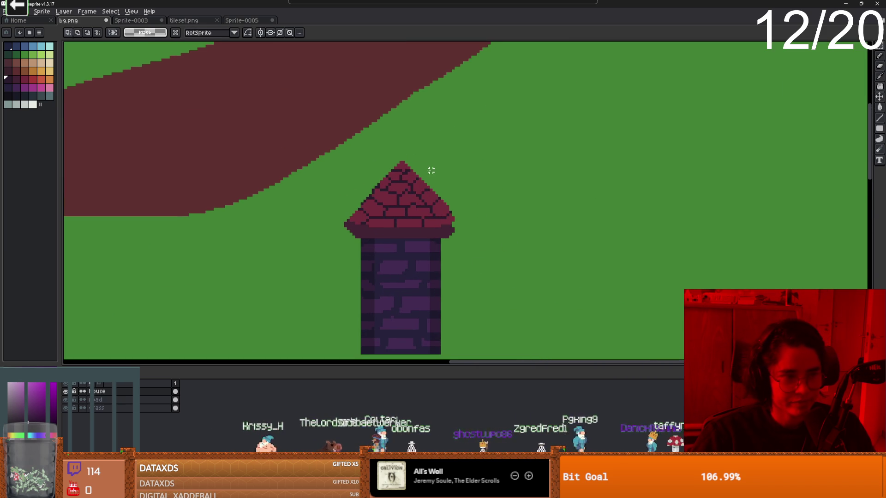
scroll(389, 212, "up", 1)
key("b")
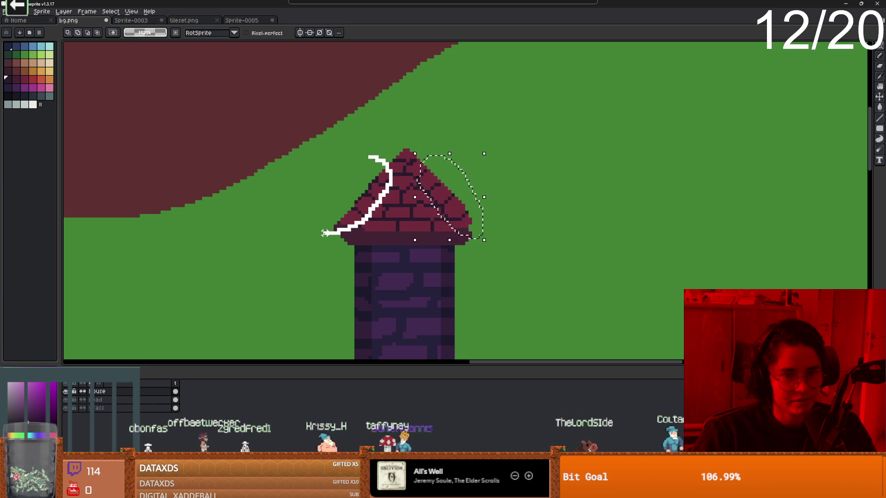
- Lower the roof's brightness via Brightness/Contrast, apply it, and deselect
left_click(21, 11)
mouse_move(89, 188)
left_click(162, 185)
left_click(21, 12)
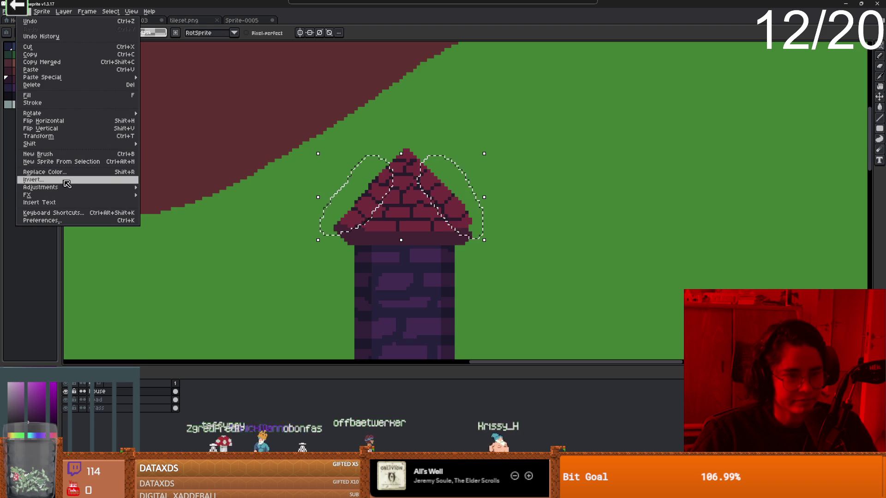
mouse_move(73, 187)
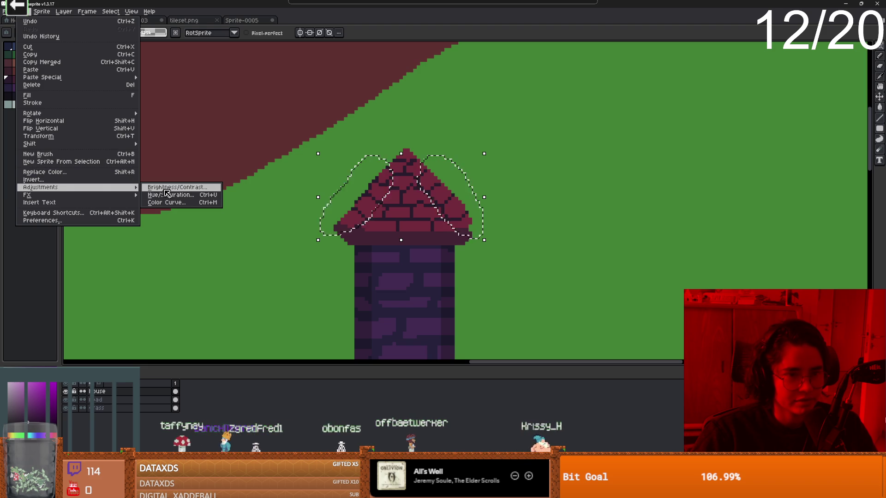
left_click(172, 187)
left_click(692, 183)
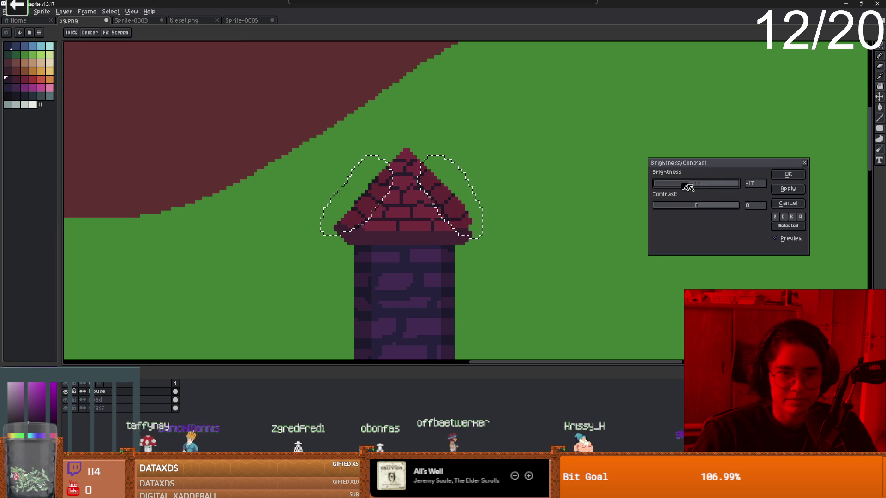
left_click(798, 175)
key("ctrl+d")
scroll(530, 194, "down", 4)
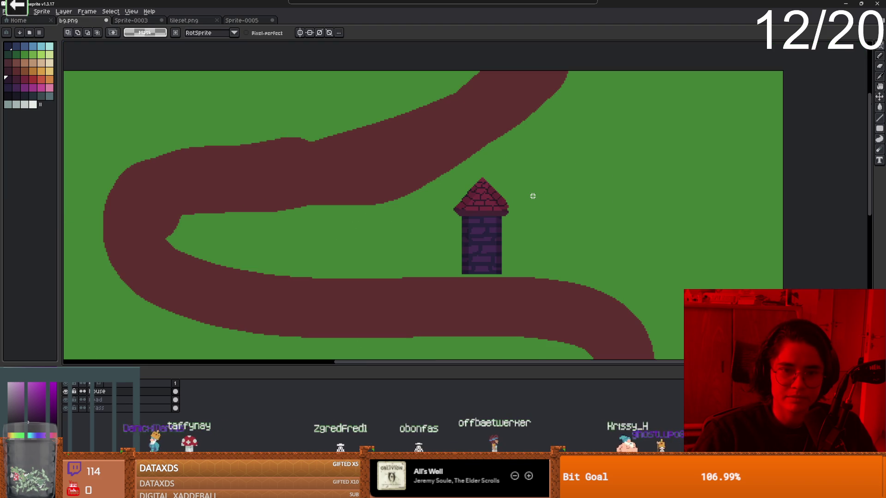
- Move the spare lower wall piece off to the right and nudge the tower into place
scroll(529, 209, "up", 1)
scroll(493, 149, "down", 1)
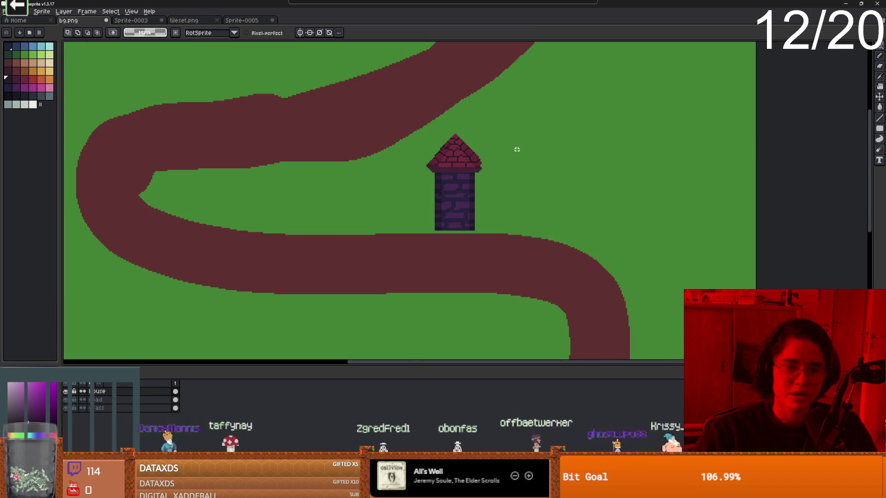
scroll(527, 174, "up", 1)
scroll(510, 199, "down", 1)
scroll(510, 199, "down", 3)
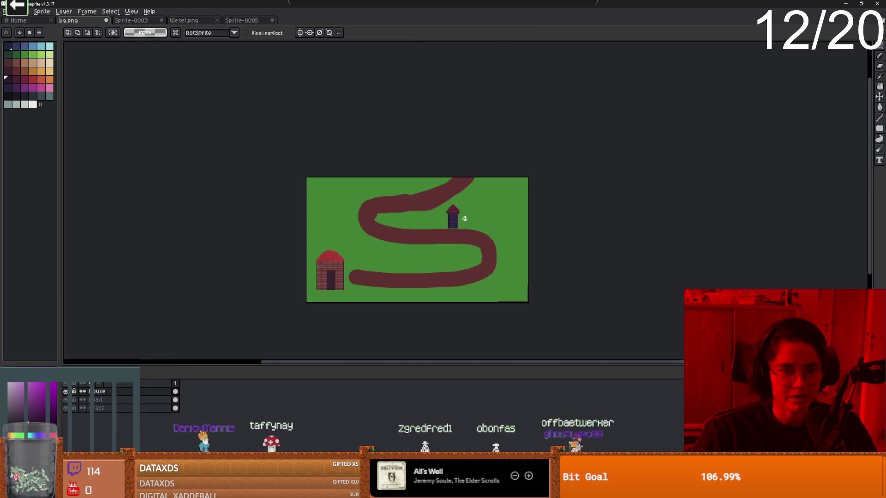
scroll(395, 191, "up", 3)
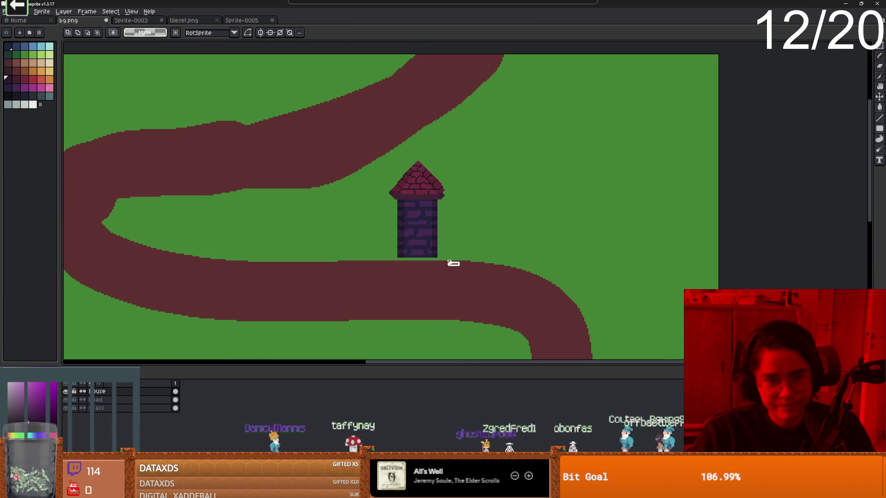
left_click_drag(458, 263, 367, 231)
left_click_drag(425, 251, 629, 237)
key("ctrl+d")
left_click_drag(480, 249, 341, 133)
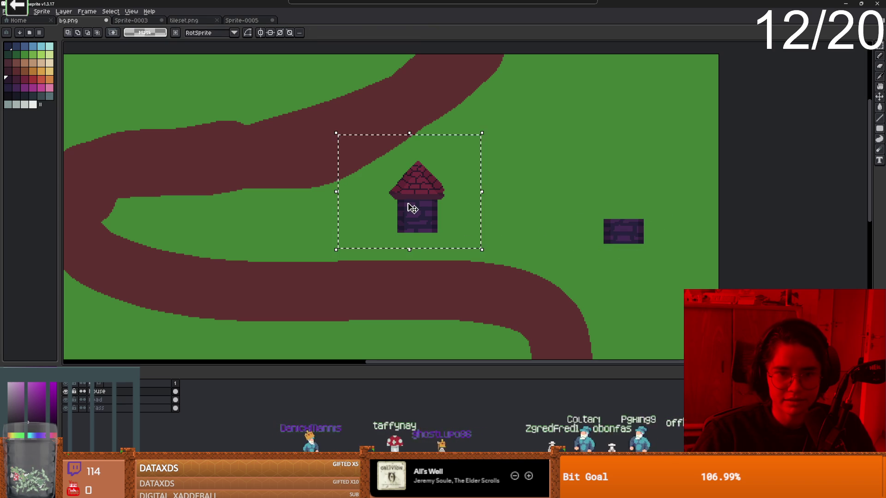
left_click_drag(412, 208, 418, 229)
key("ctrl+d")
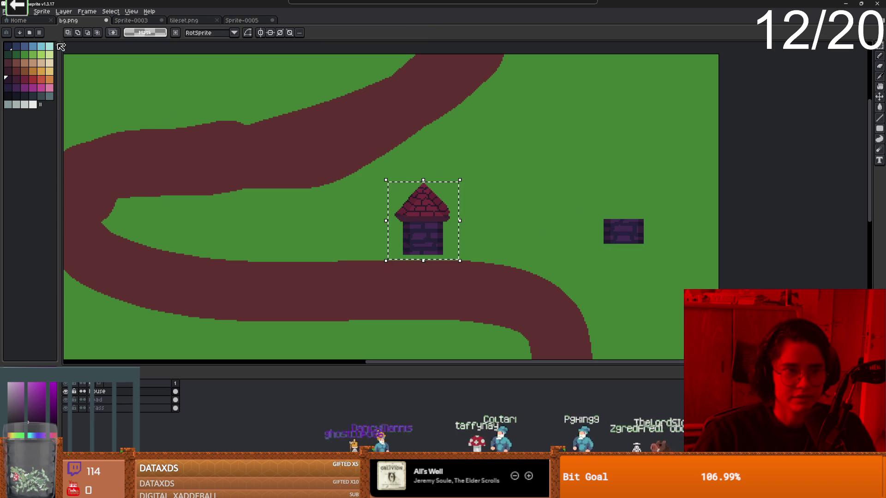
- Export only the selected tower area as a PNG, accepting the no-layers warning
left_click(5, 11)
mouse_move(42, 80)
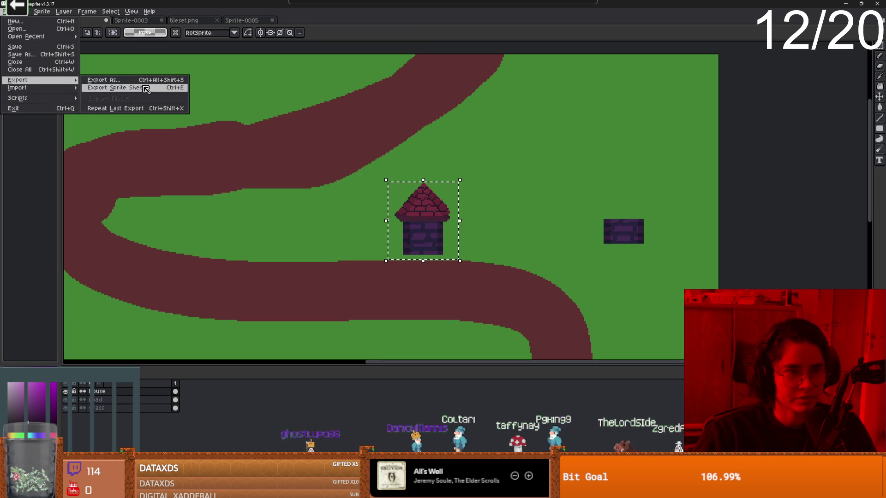
left_click(104, 80)
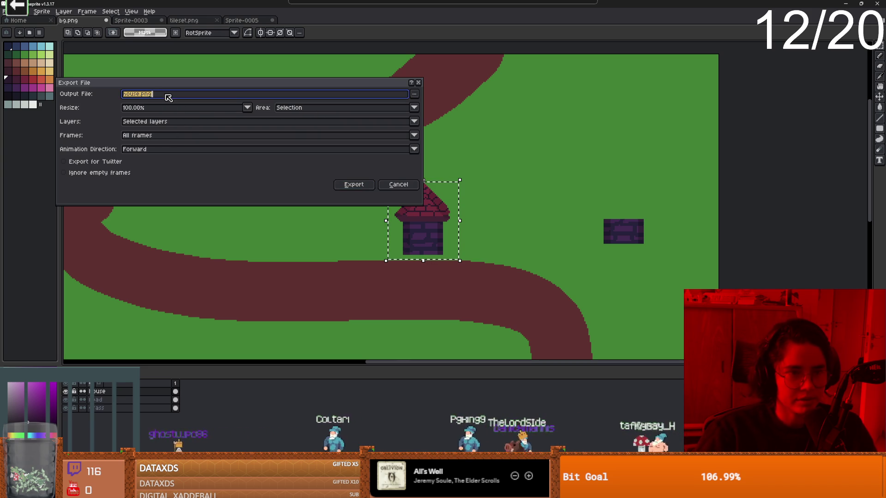
key("Return")
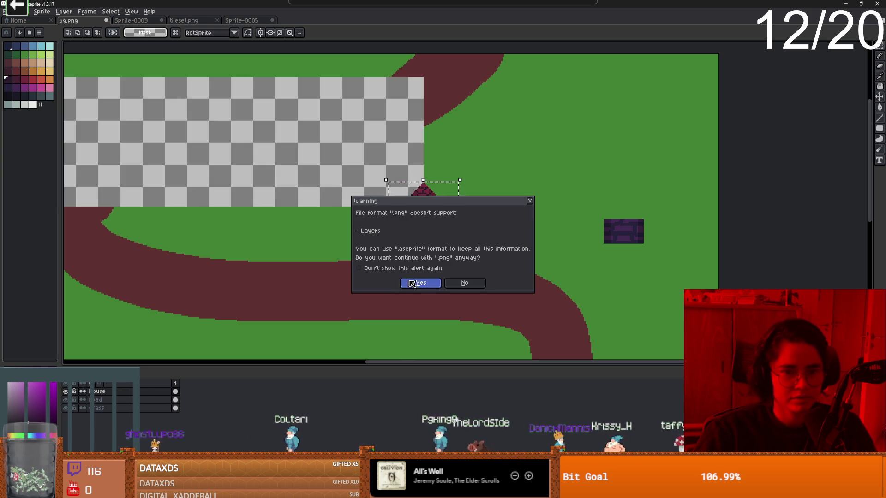
left_click(420, 282)
key("alt+Tab")
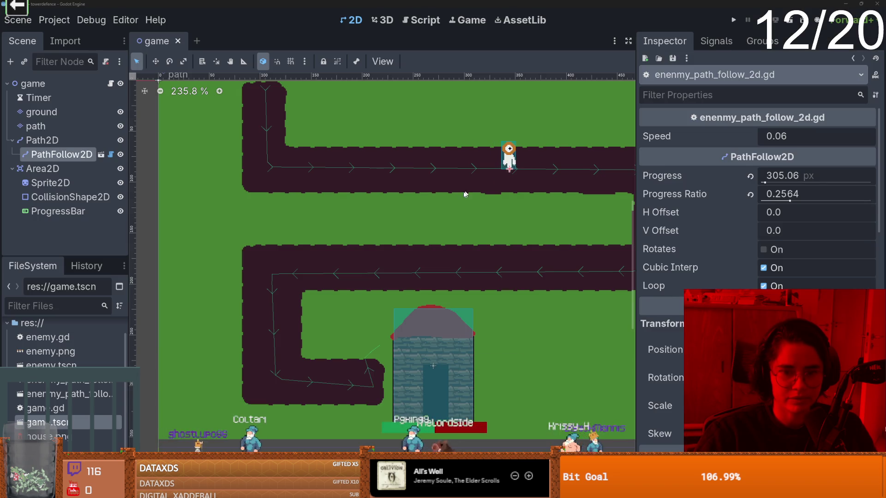
- Preview tower.png, open a new scene, and open Other Node with the search cleared
scroll(64, 393, "down", 2)
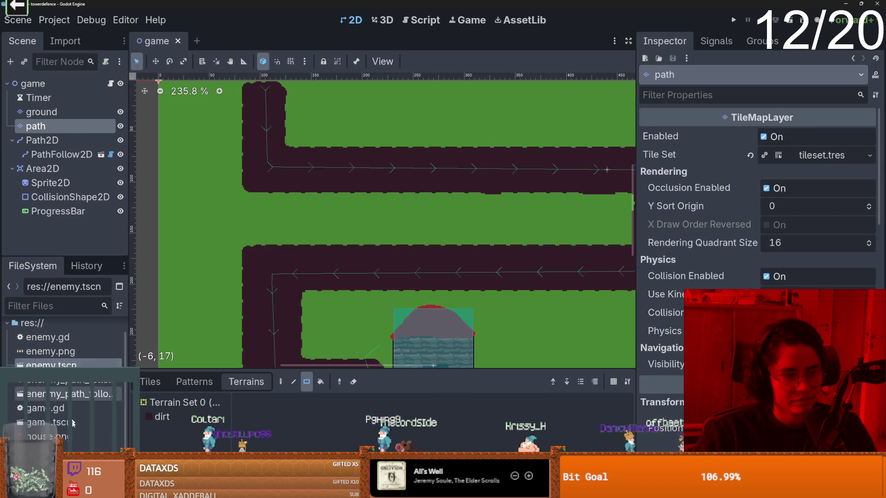
left_click(46, 440)
left_click(47, 454)
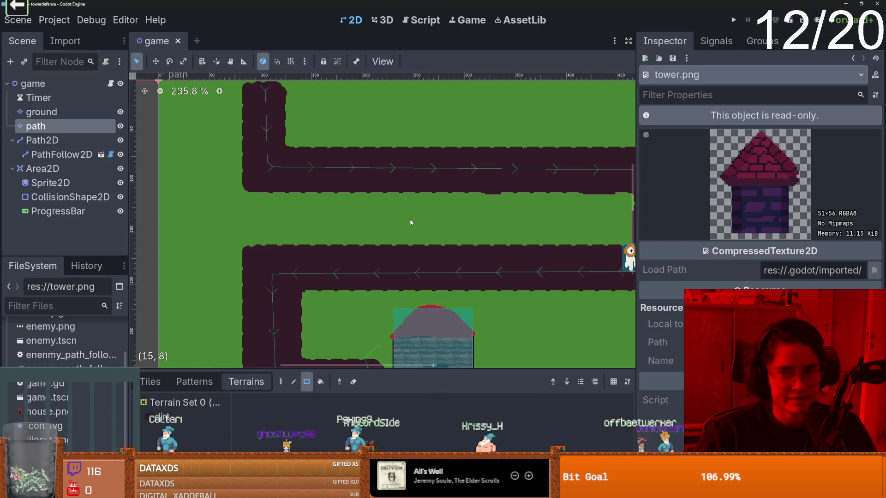
scroll(409, 221, "down", 1)
left_click(196, 41)
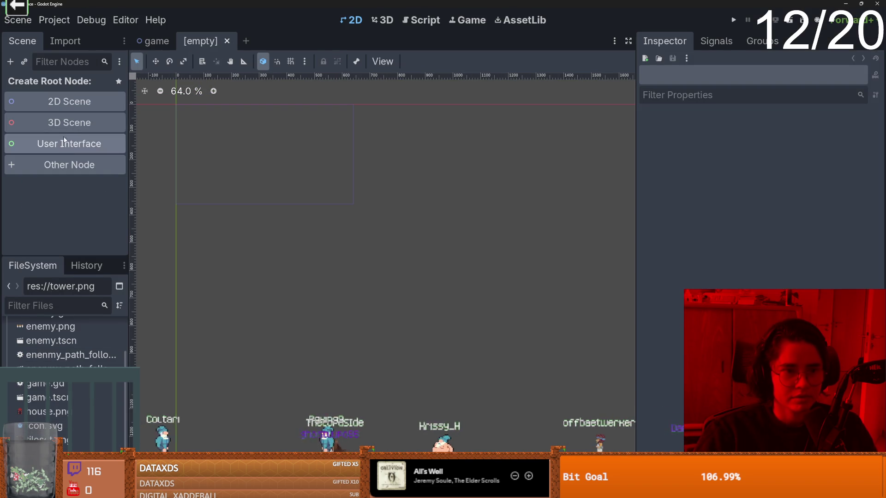
left_click(68, 165)
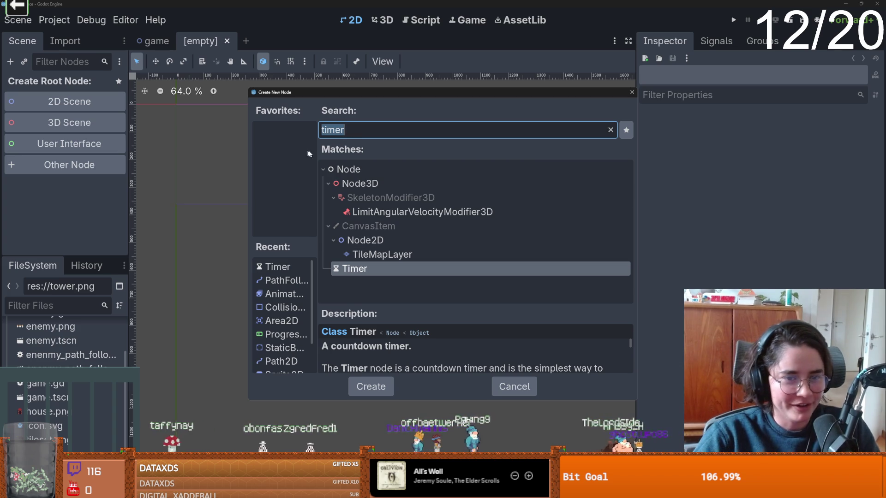
left_click(491, 125)
- Search 'stati' and create a StaticBody2D as the scene root
key("BackSpace")
key("BackSpace")
key("BackSpace")
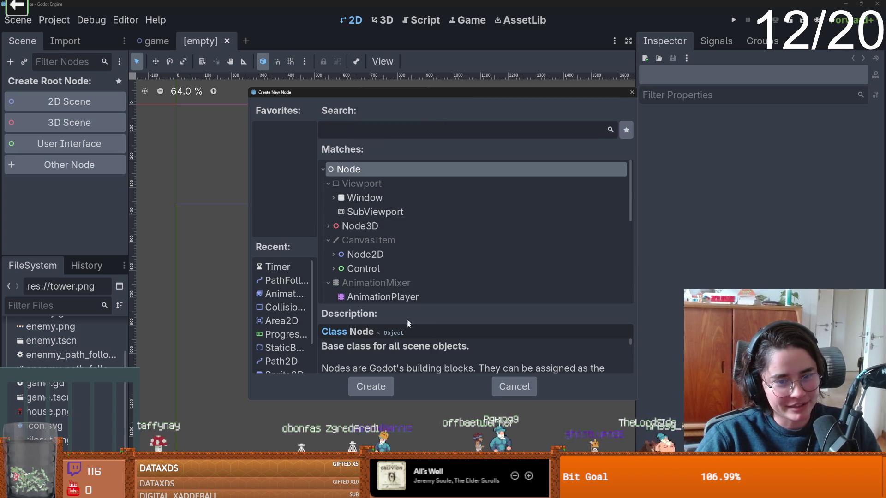
scroll(381, 266, "down", 5)
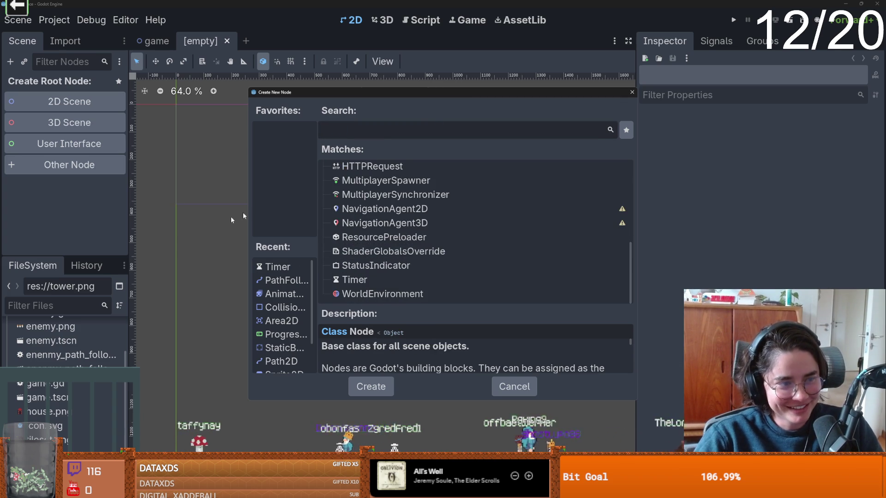
scroll(415, 233, "up", 3)
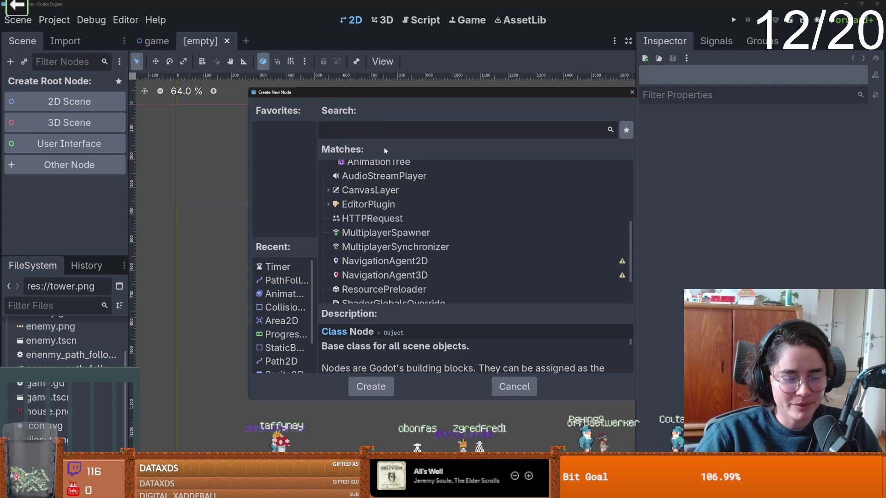
type("a")
key("BackSpace")
type("stati")
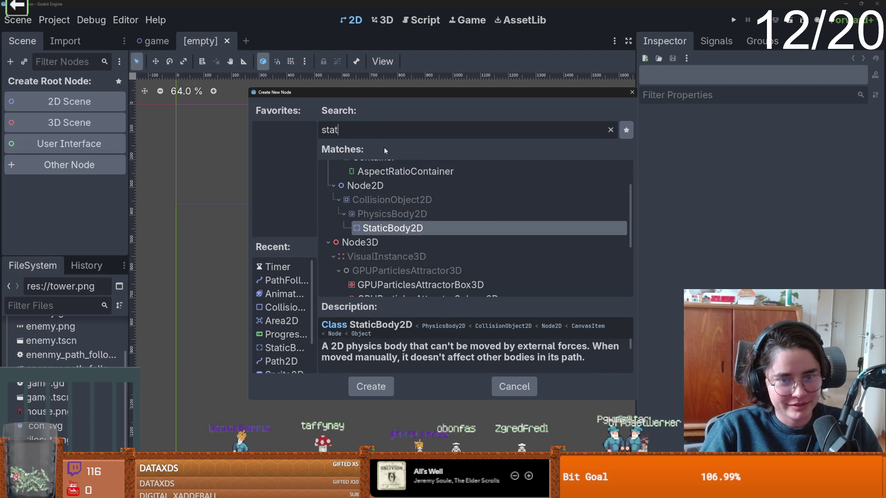
double_click(419, 228)
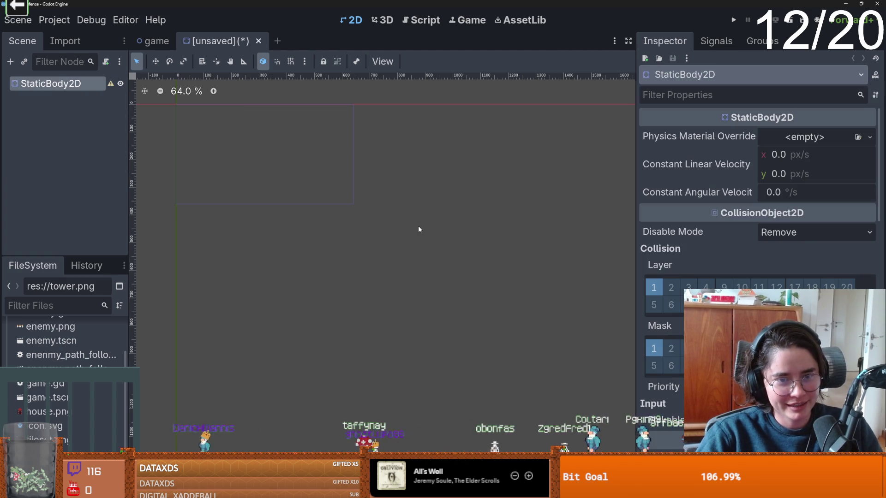
- Add a Sprite2D child under the StaticBody2D root
right_click(62, 84)
left_click(75, 98)
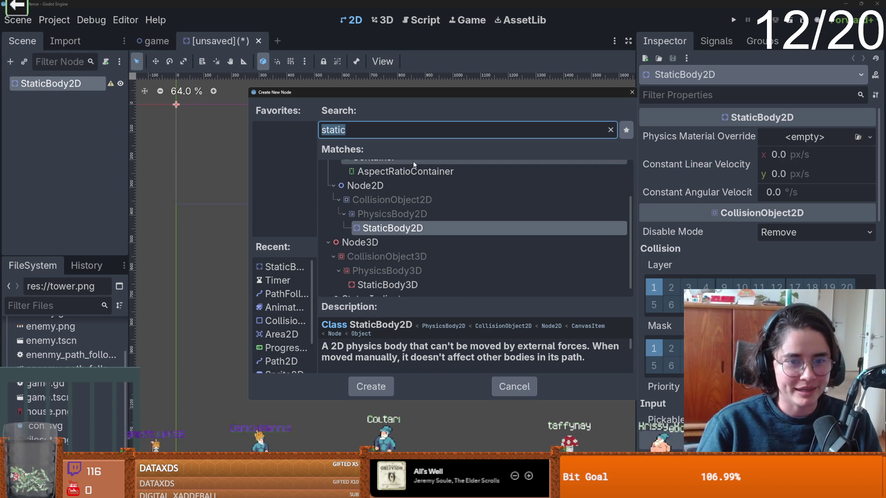
type("sprite")
key("Return")
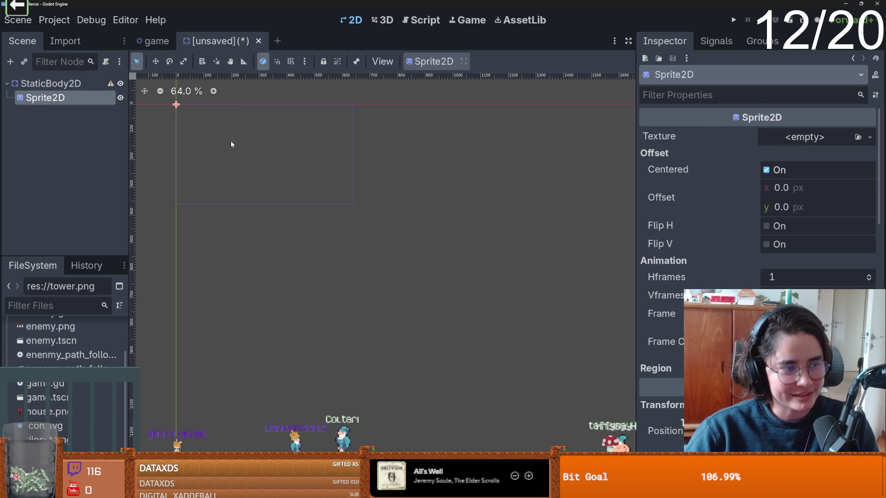
scroll(258, 149, "right", 2)
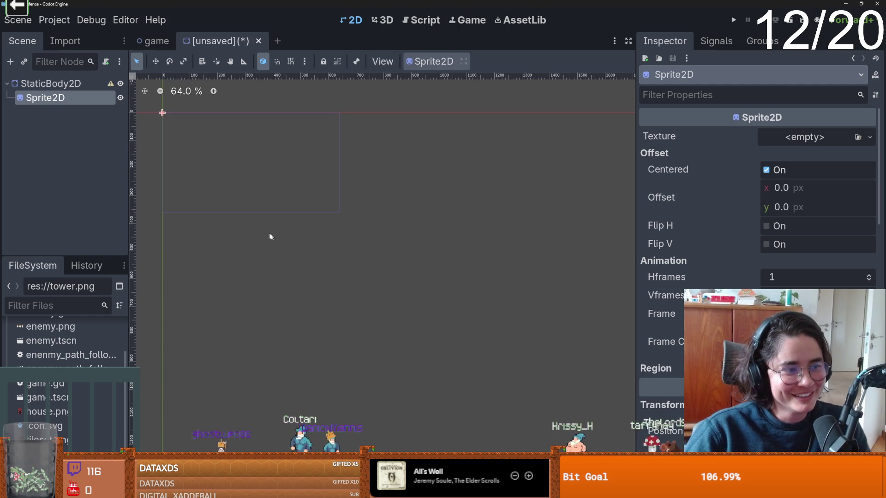
- Add a CollisionShape2D child under the root and give it a CircleShape2D
right_click(67, 103)
left_click(64, 86)
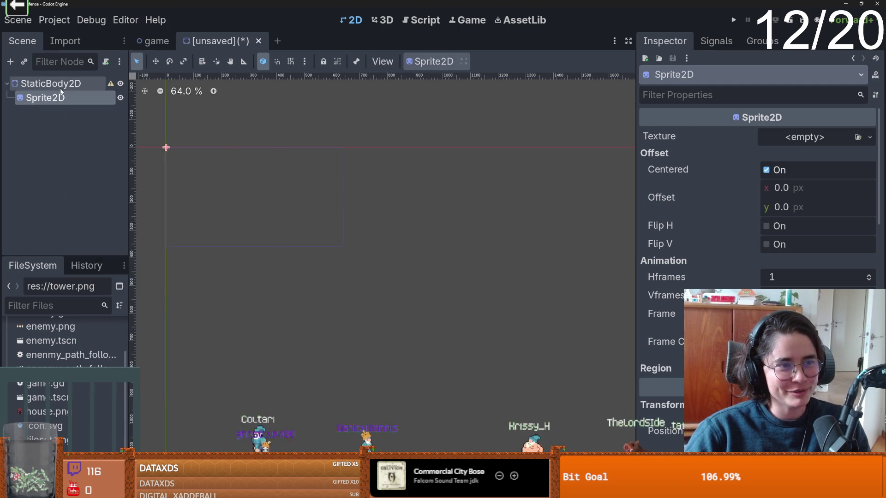
right_click(64, 89)
left_click(106, 100)
type("ocll")
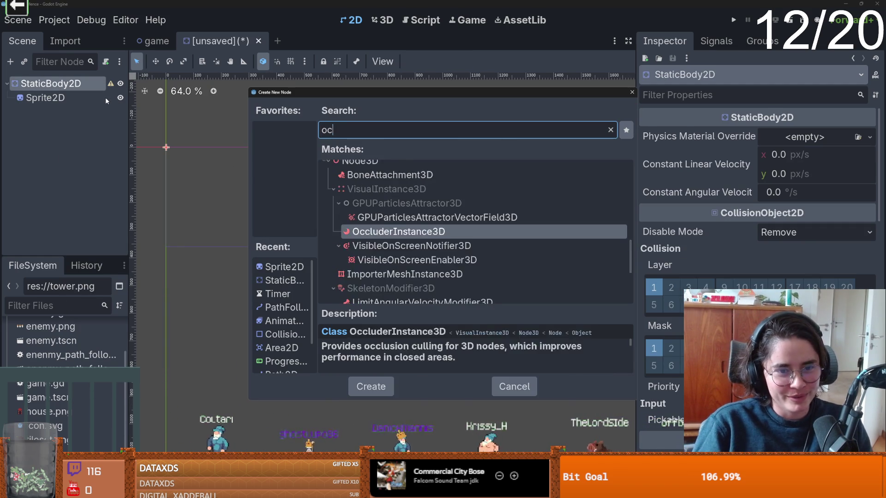
key("BackSpace")
key("BackSpace")
key("BackSpace")
type("colli")
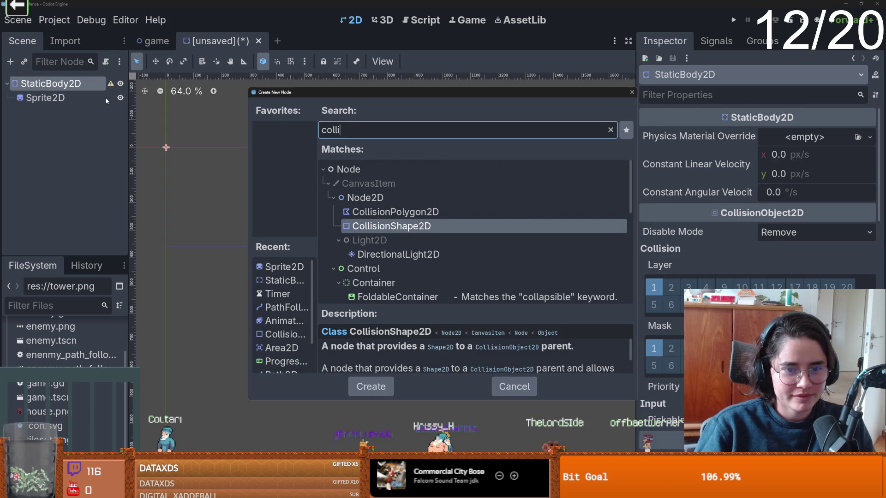
key("Escape")
left_click(804, 137)
left_click(739, 213)
key("shift+f")
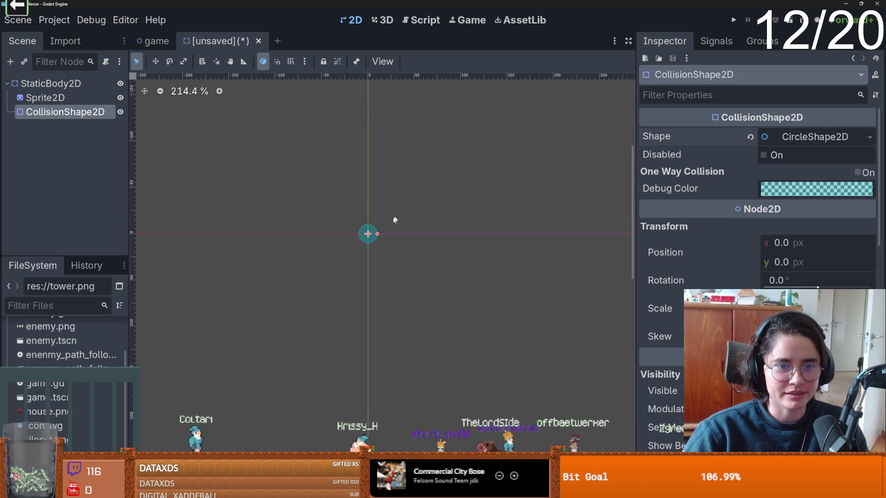
- Load tower.png as the Sprite2D's texture
left_click(58, 99)
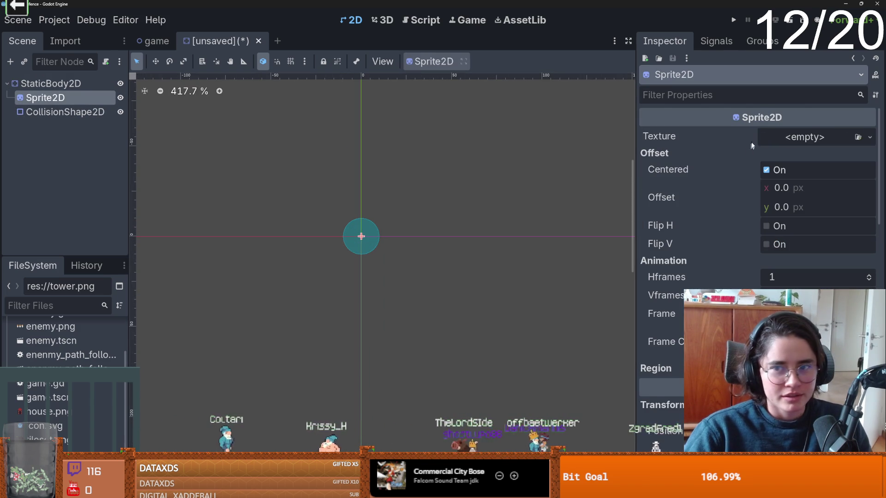
left_click(870, 138)
left_click(748, 350)
double_click(396, 161)
scroll(372, 238, "up", 3)
- Enlarge the collision circle to cover the tower and save the scene as tower.tscn
left_click(356, 229)
left_click_drag(383, 231, 430, 235)
key("ctrl+s")
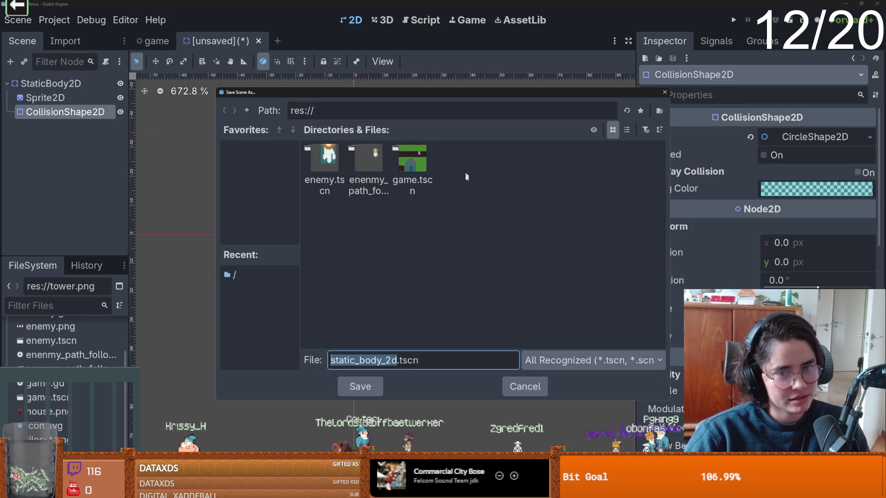
type("tower")
key("Return")
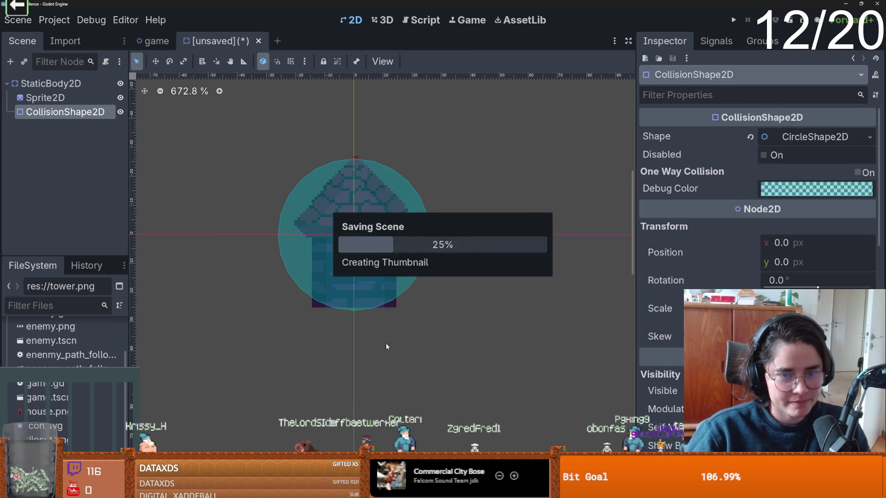
scroll(366, 298, "up", 3)
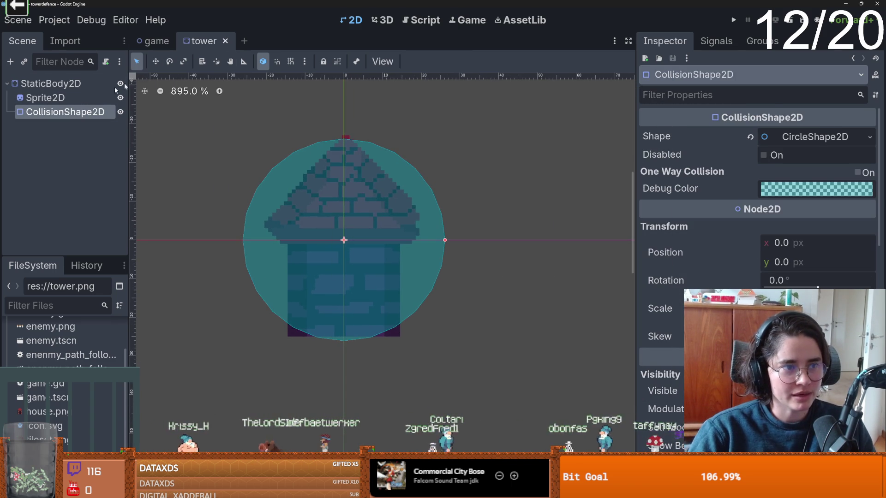
- Shrink the collision circle to the tower's body and change the root type to Node2D
mouse_move(445, 240)
left_mouse_down()
mouse_move(394, 241)
mouse_move(379, 286)
left_mouse_up()
right_click(69, 84)
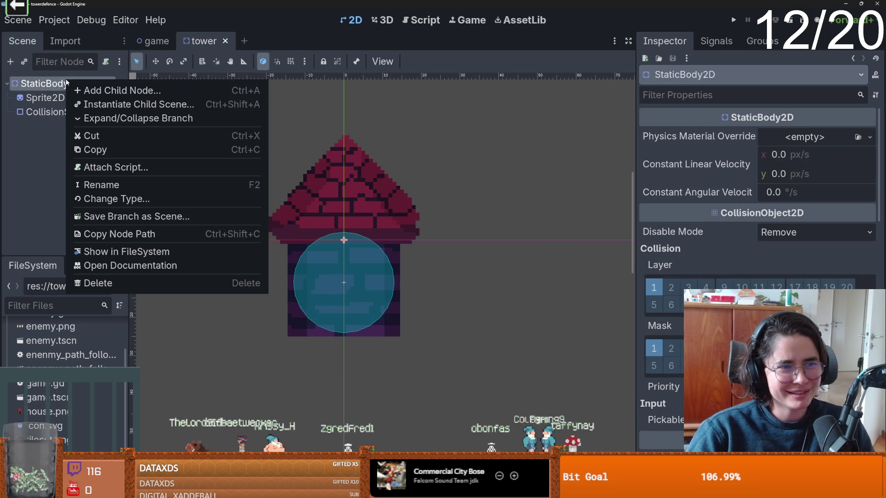
left_click(129, 197)
type("node")
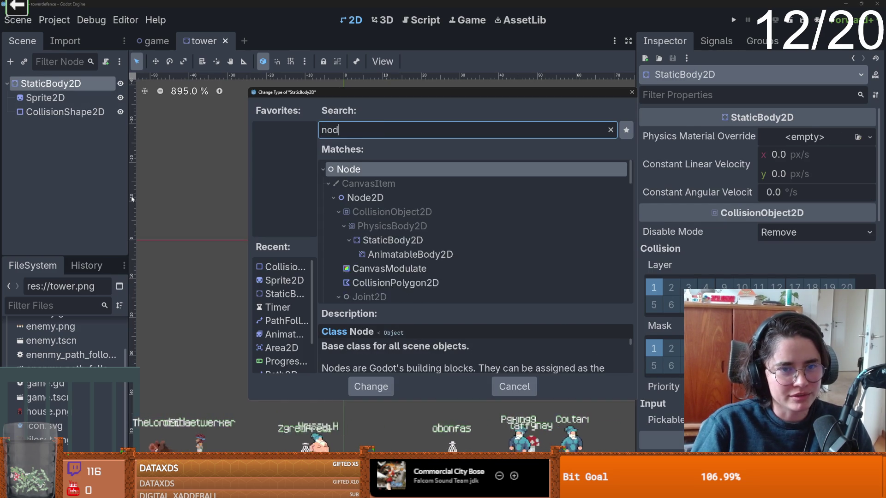
key("Down")
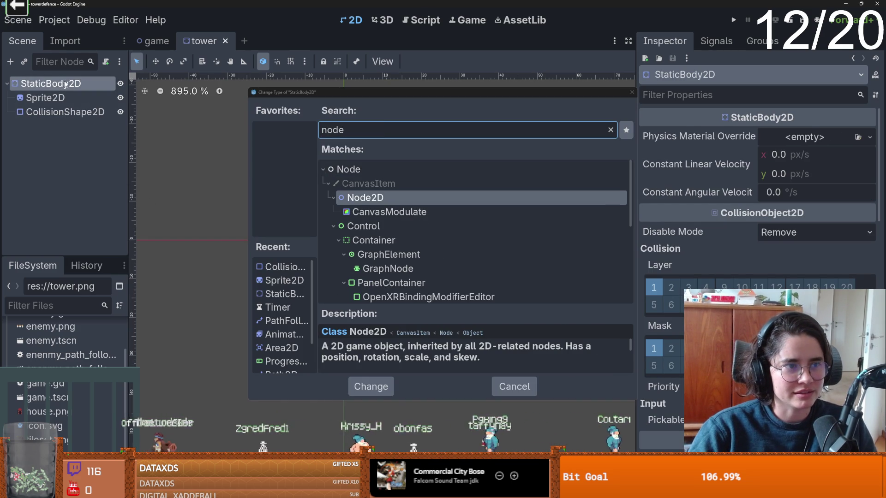
left_click(371, 388)
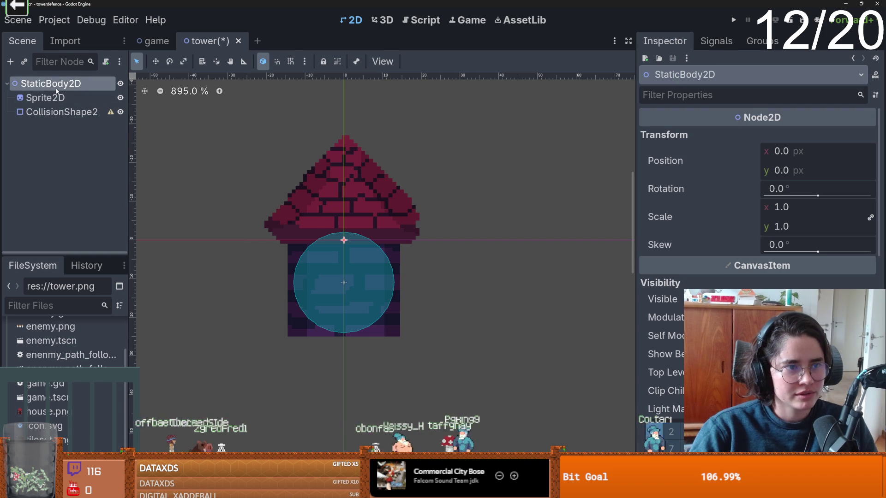
- Rename the root node to Tower
left_click(57, 85)
type("Tower")
key("Return")
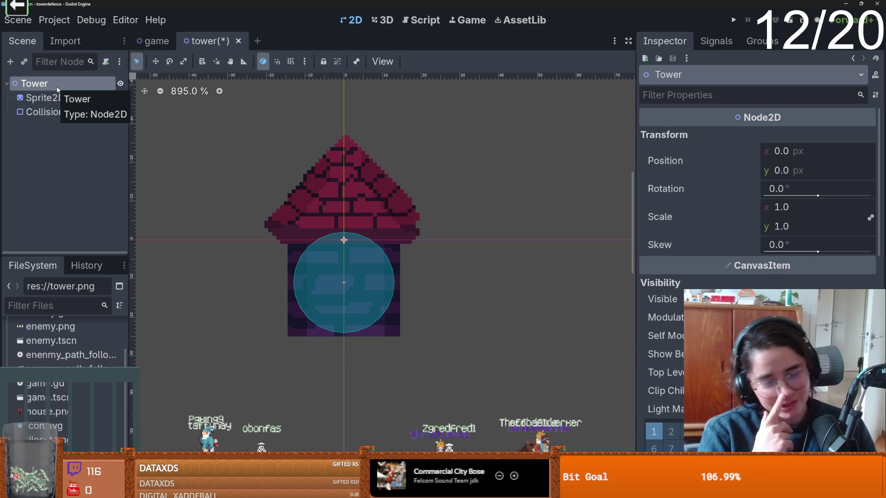
- Inspect CollisionShape2D's circle shape settings and read its configuration warning
left_click(62, 112)
left_click(815, 137)
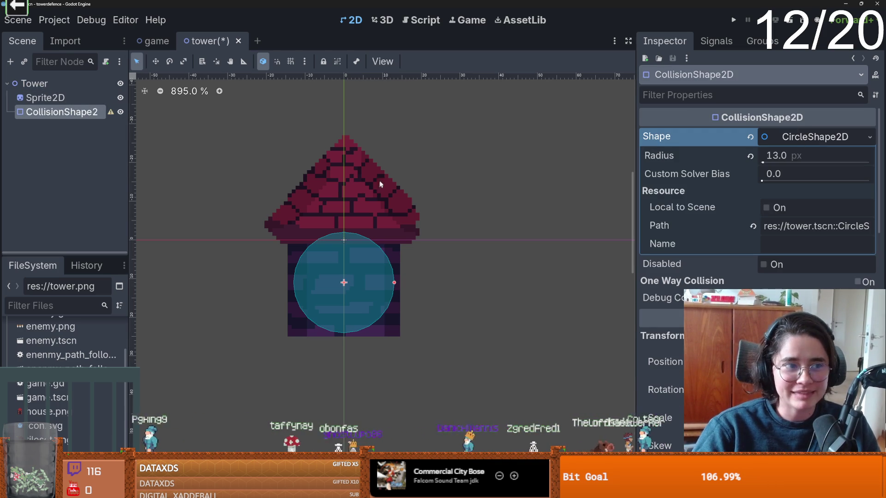
left_click(65, 83)
left_click(104, 112)
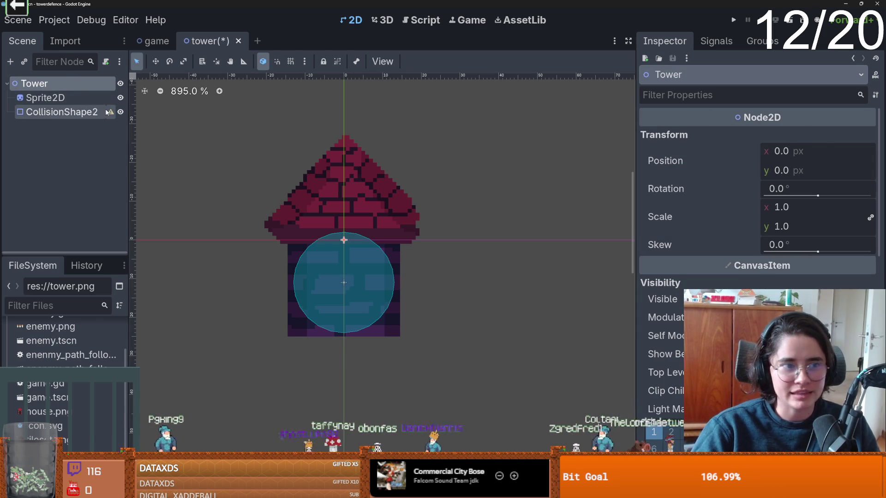
left_click(794, 137)
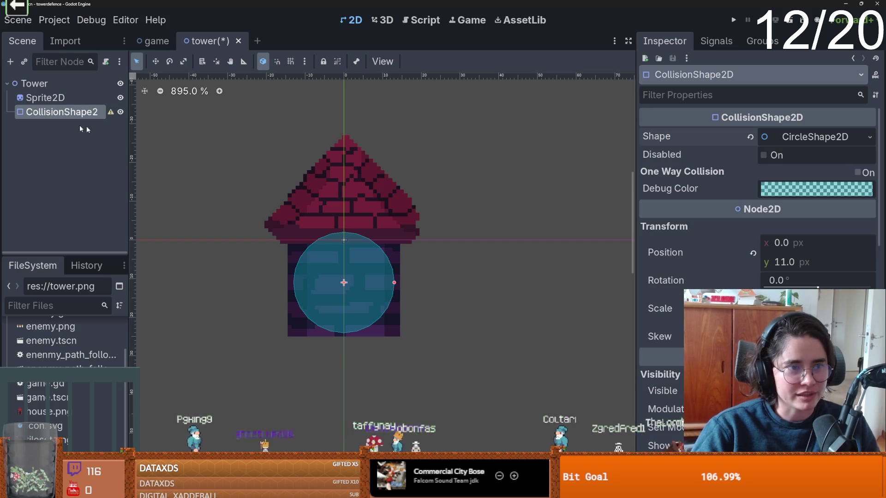
left_click(111, 112)
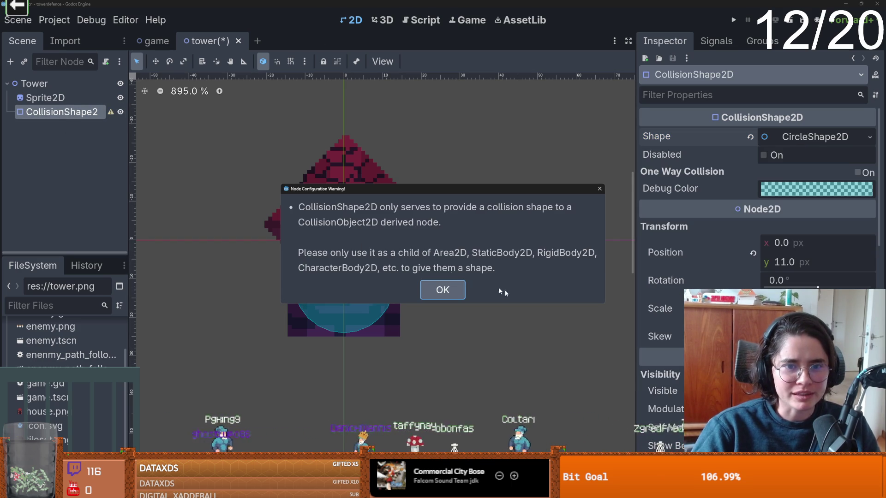
left_click(443, 290)
- Clear the collision node's shape and assign a fresh CircleShape2D
left_click(750, 138)
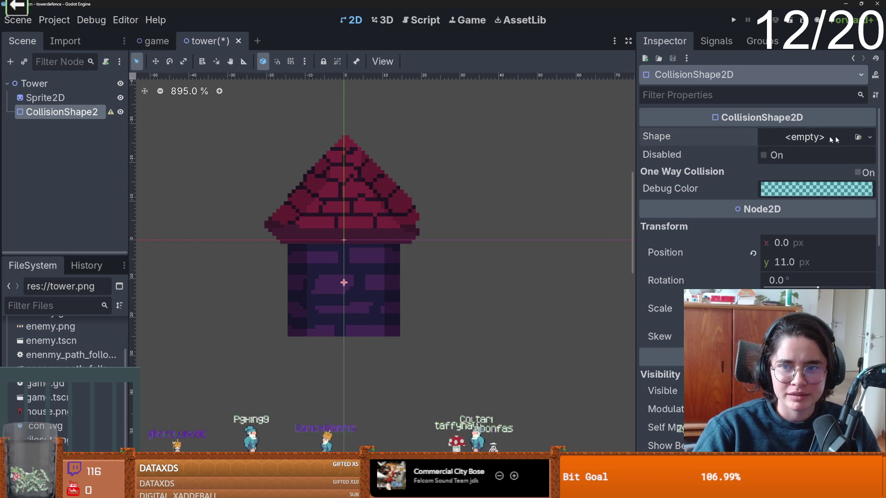
left_click(870, 137)
left_click(767, 209)
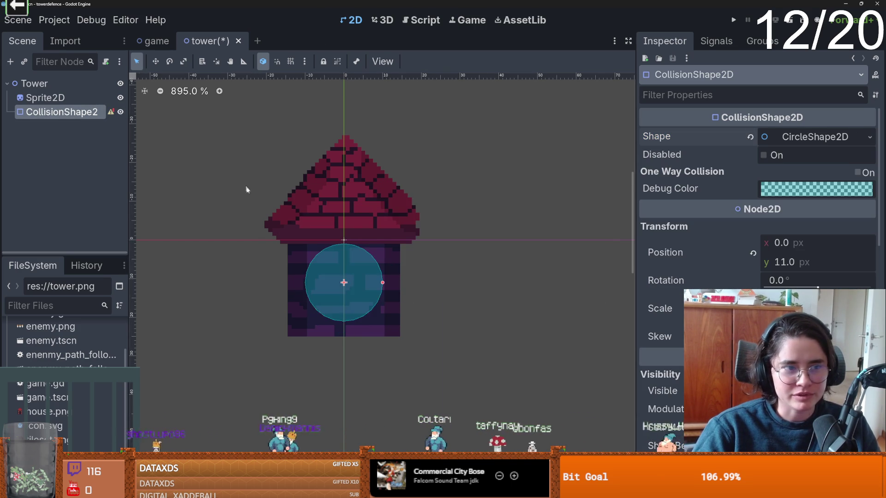
scroll(270, 200, "up", 1)
left_click(110, 113)
key("Escape")
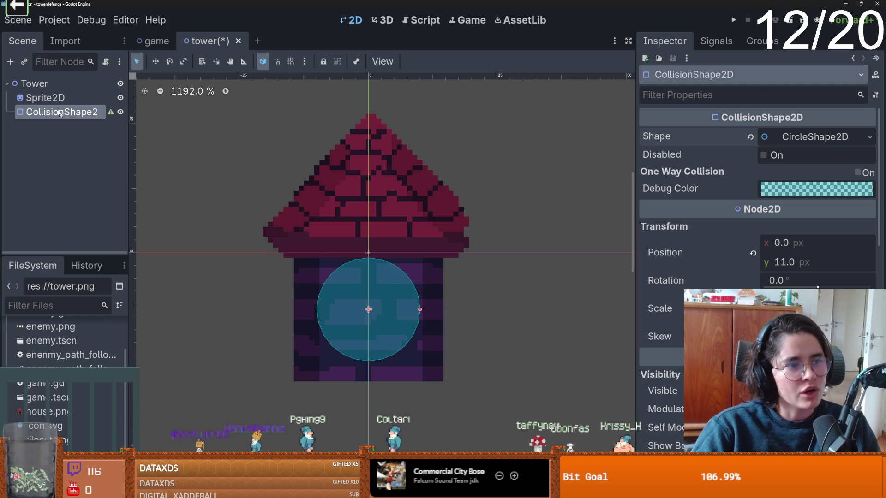
- Delete the CollisionShape2D node from the tower scene and save it
right_click(57, 116)
left_click(164, 424)
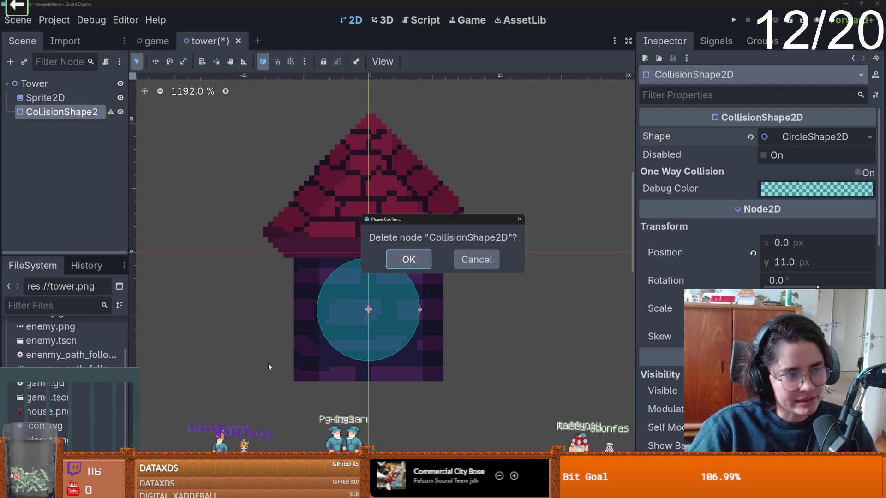
left_click(422, 262)
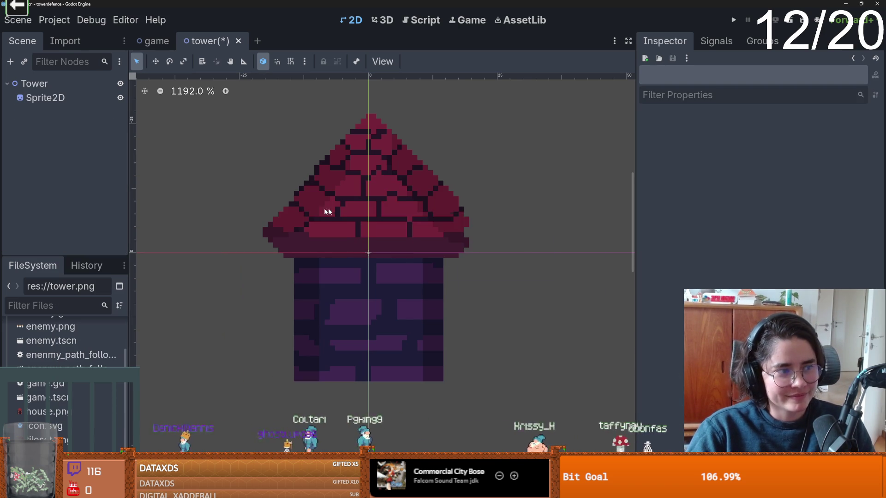
key("ctrl+s")
scroll(314, 204, "right", 2)
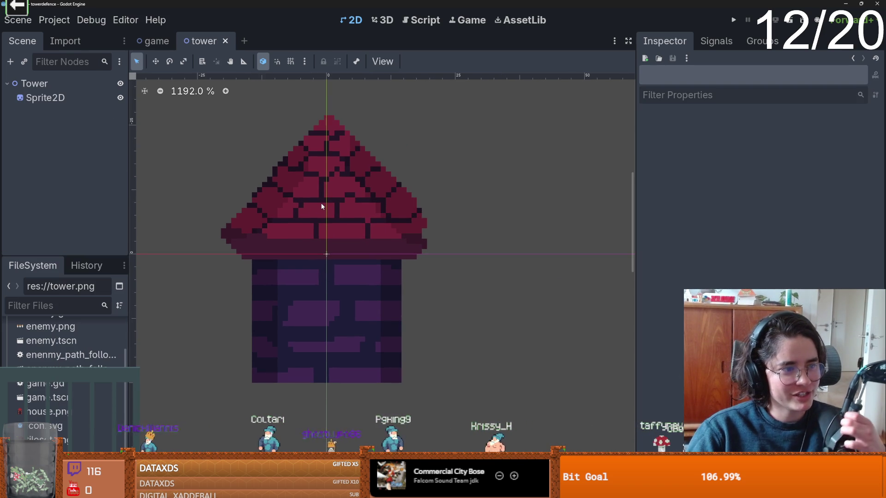
scroll(291, 225, "up", 1)
- Begin adding a new child node under the Tower root
left_click(54, 85)
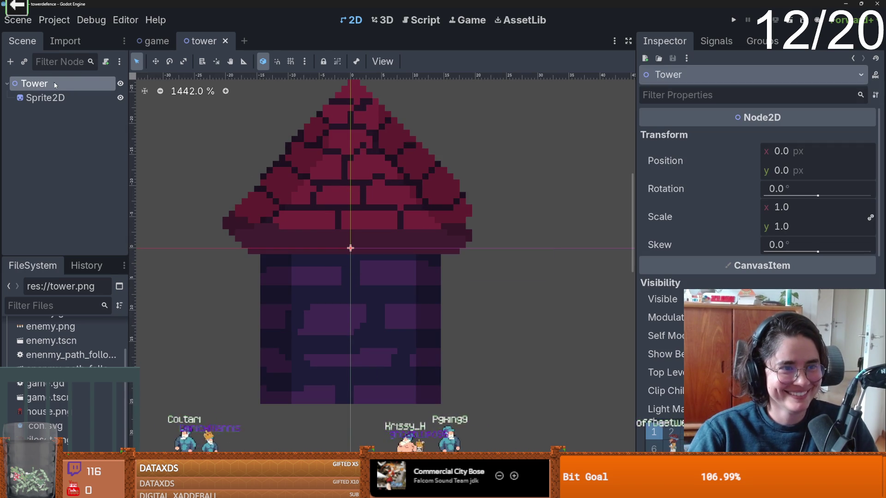
right_click(79, 85)
left_click(116, 94)
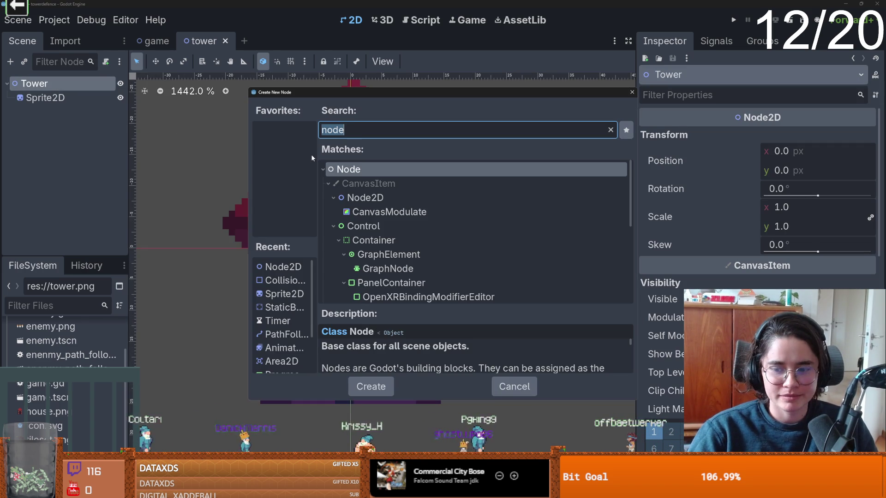
- Create a Marker2D child under Tower and save the tower scene
type("moa")
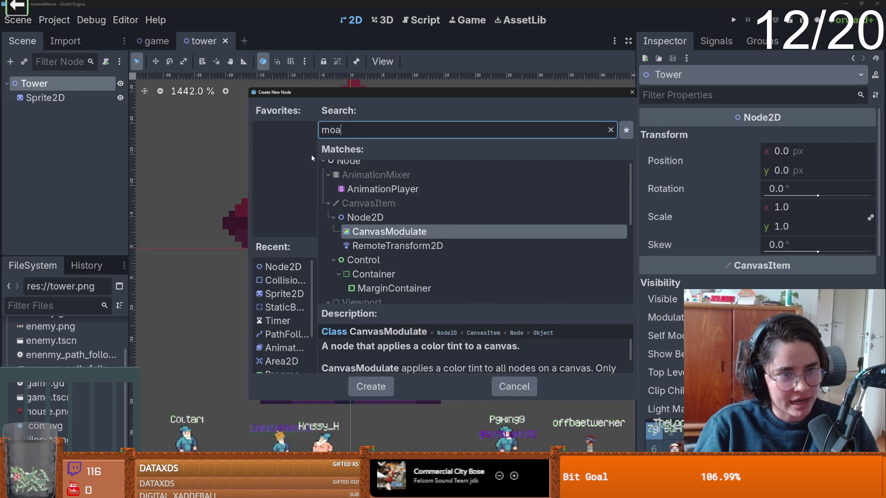
key("BackSpace")
type("d")
key("BackSpace")
key("BackSpace")
type("arker")
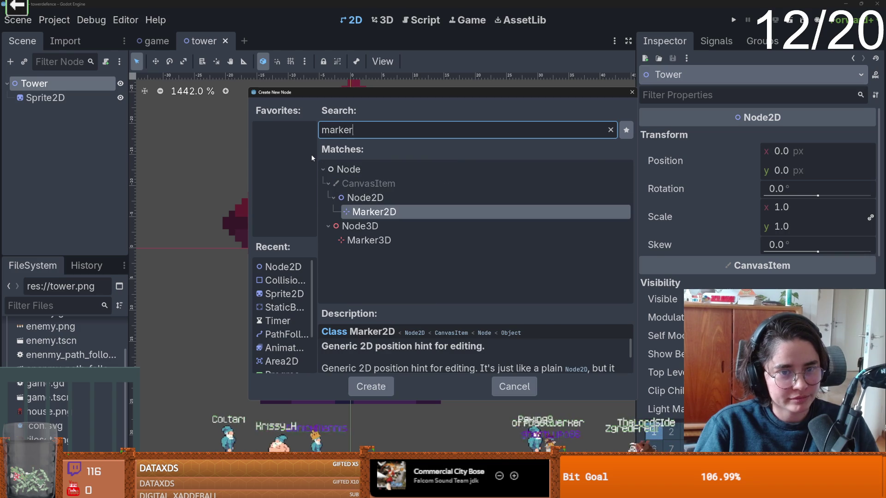
key("Return")
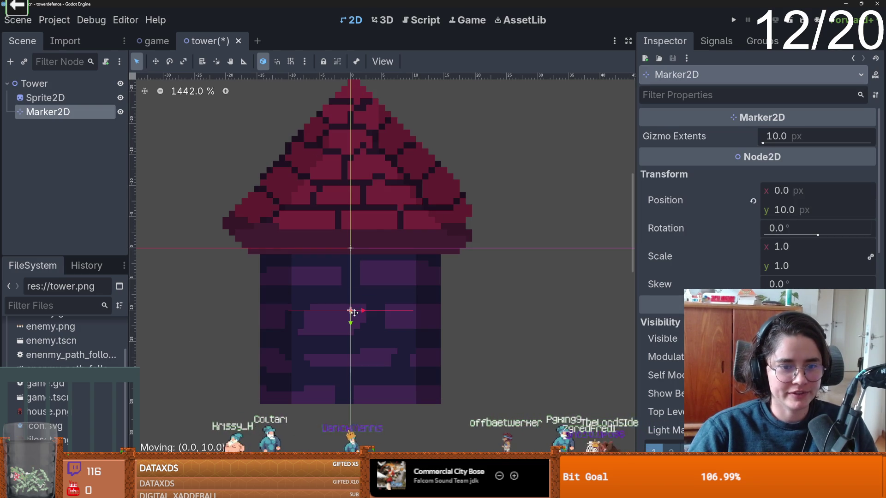
scroll(372, 295, "up", 1)
key("ctrl+s")
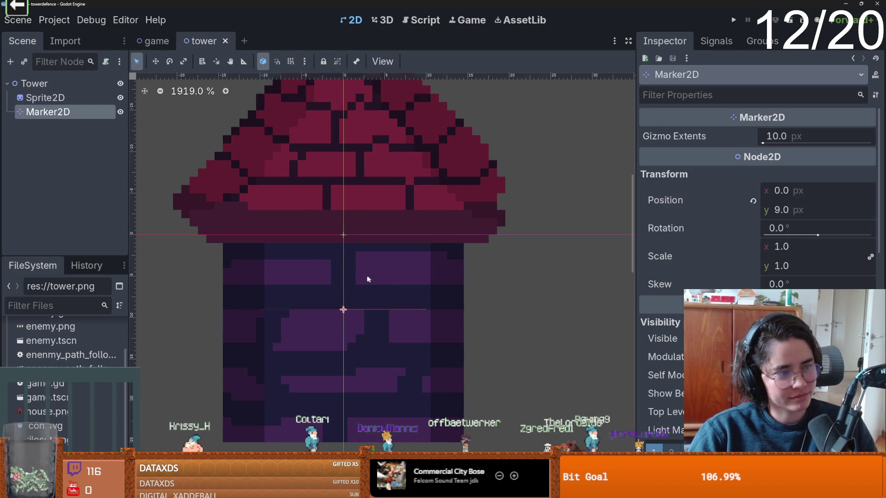
scroll(342, 302, "down", 1)
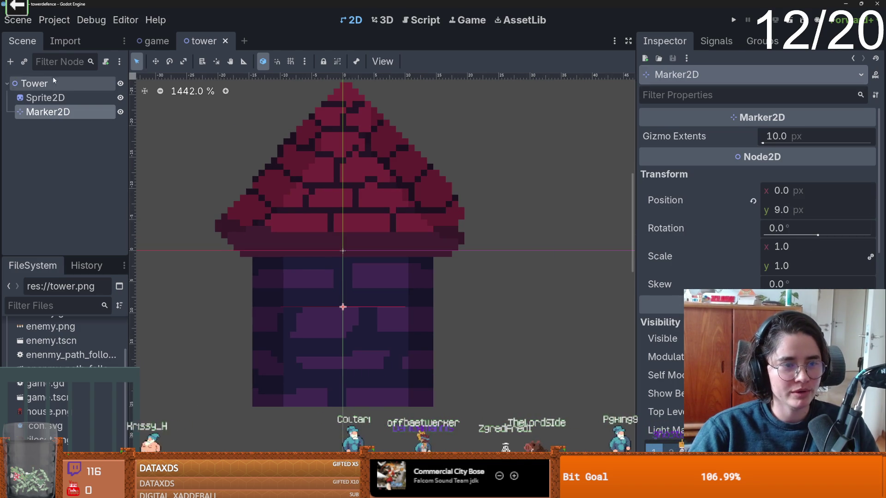
scroll(360, 229, "down", 2)
- Attach a new tower.gd script to the Tower node and save
left_click(73, 84)
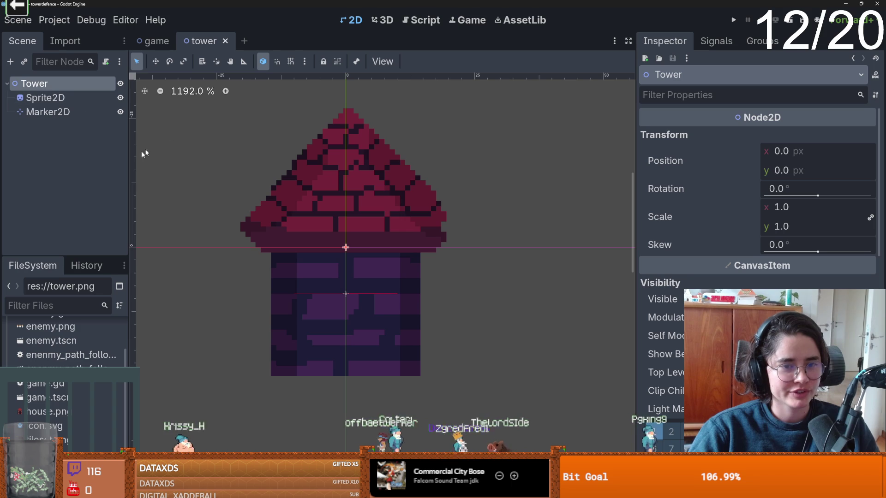
left_click(106, 63)
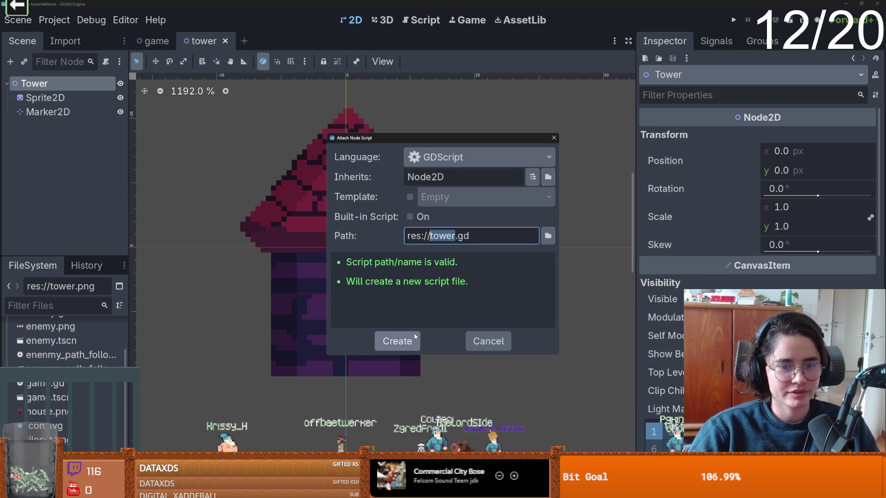
left_click(397, 341)
key("ctrl+s")
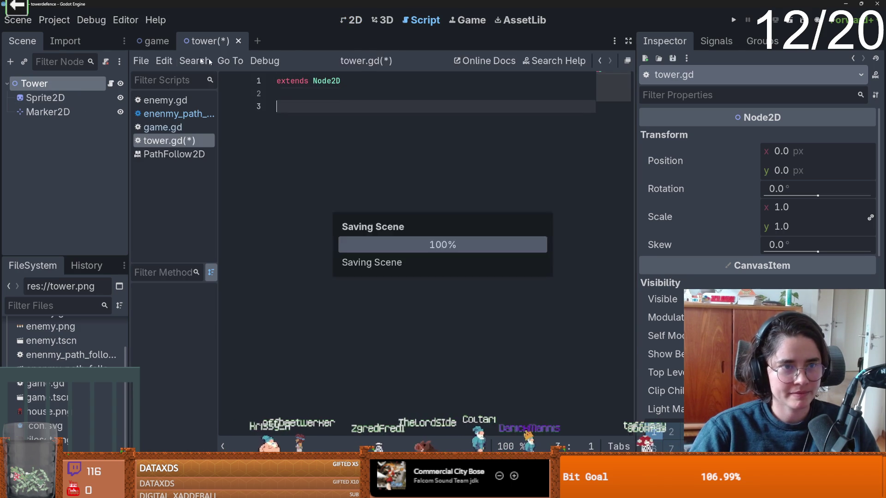
- Return to the saved game scene, frame the enemy path, and open the TileSet panel
left_click(153, 41)
key("ctrl+s")
left_click(351, 19)
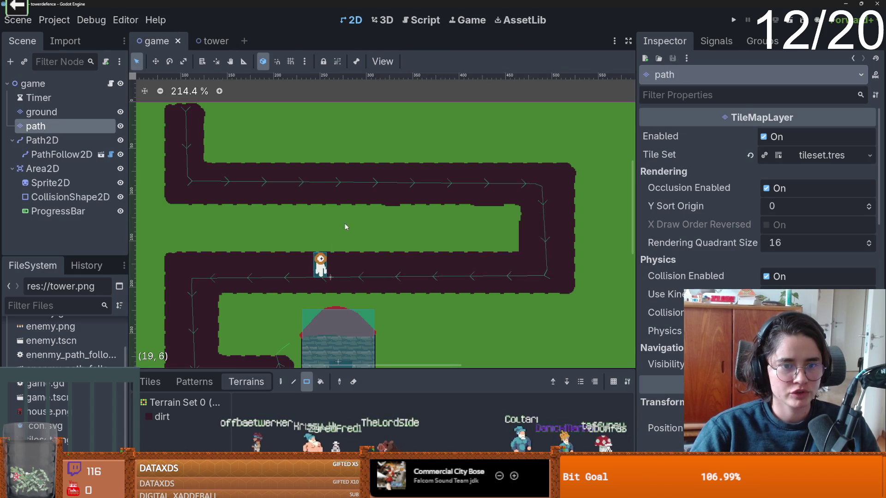
scroll(420, 212, "down", 3)
scroll(424, 209, "up", 2)
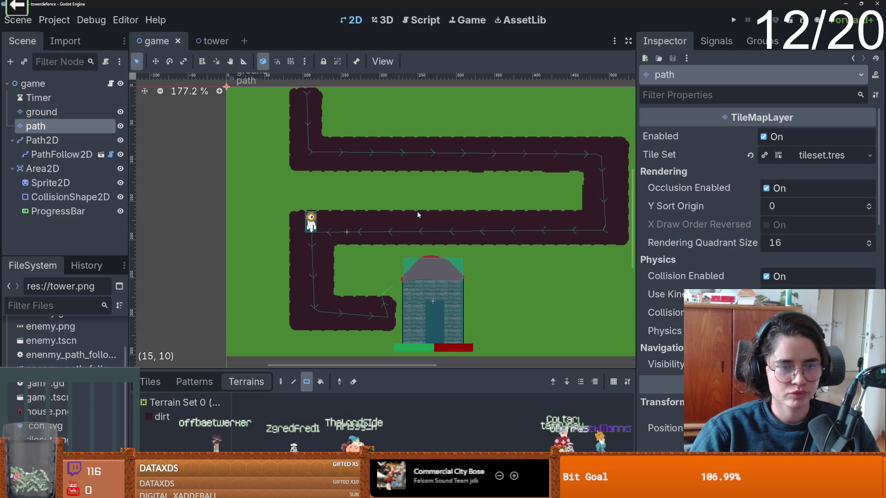
mouse_move(419, 213)
left_mouse_down()
mouse_move(344, 203)
mouse_move(390, 200)
left_mouse_up()
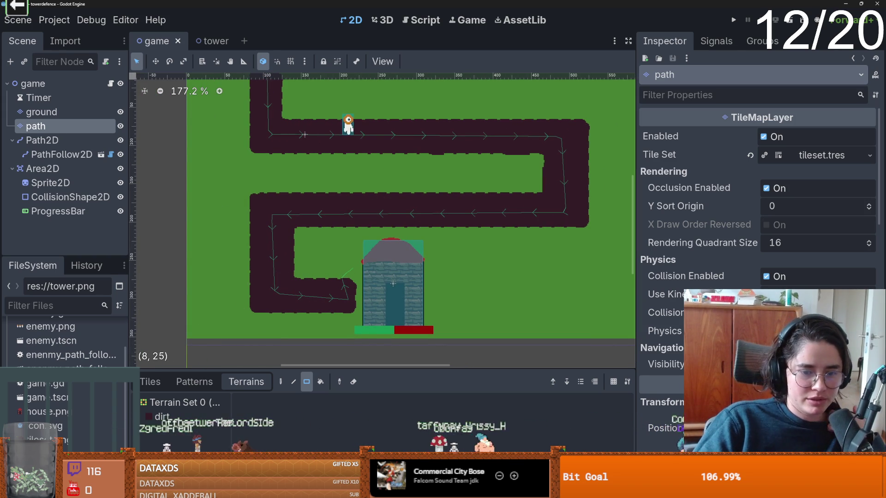
left_click(365, 491)
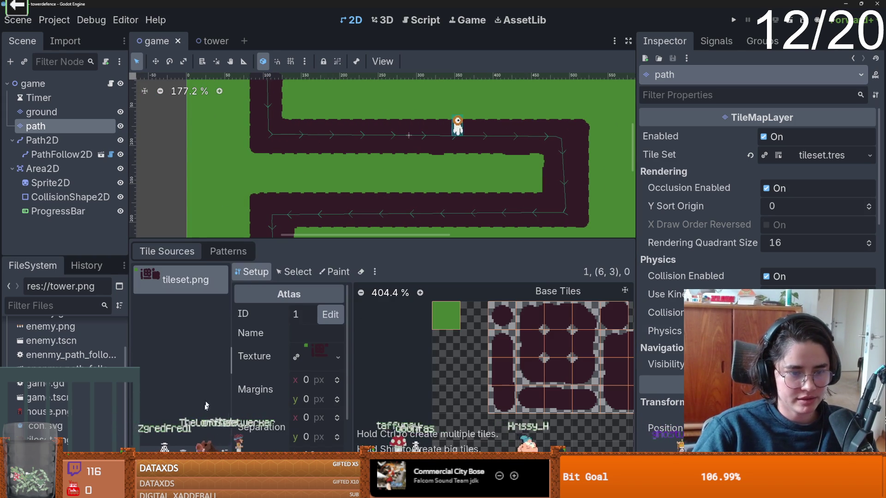
- Add a Scenes Collection source 'placeables' containing tower.tscn, then return to rectangle tile painting
left_click(234, 372)
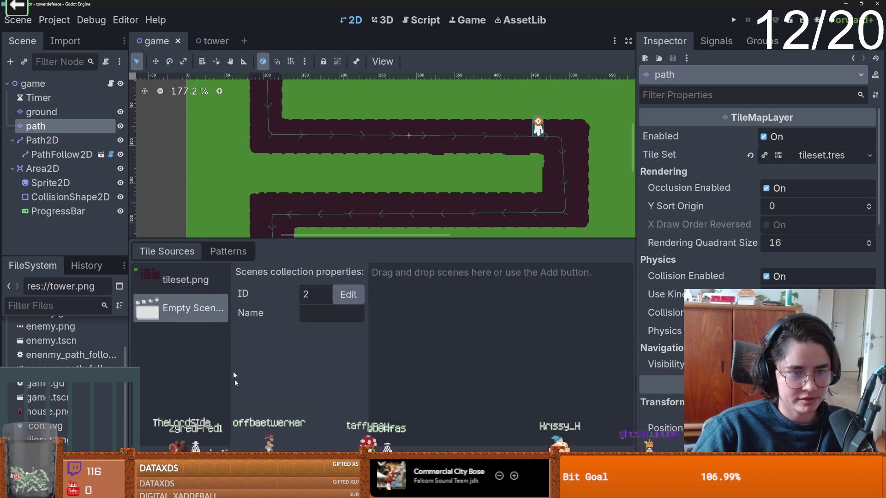
left_click(334, 309)
type("placea")
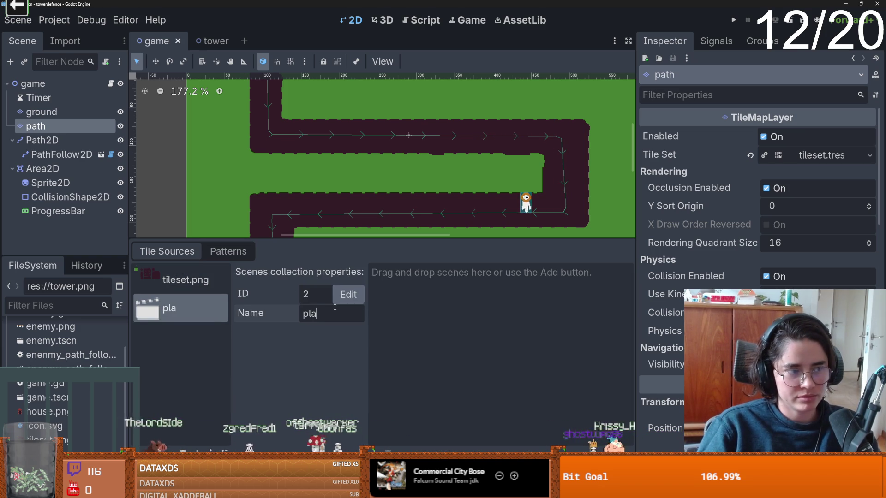
type("bles")
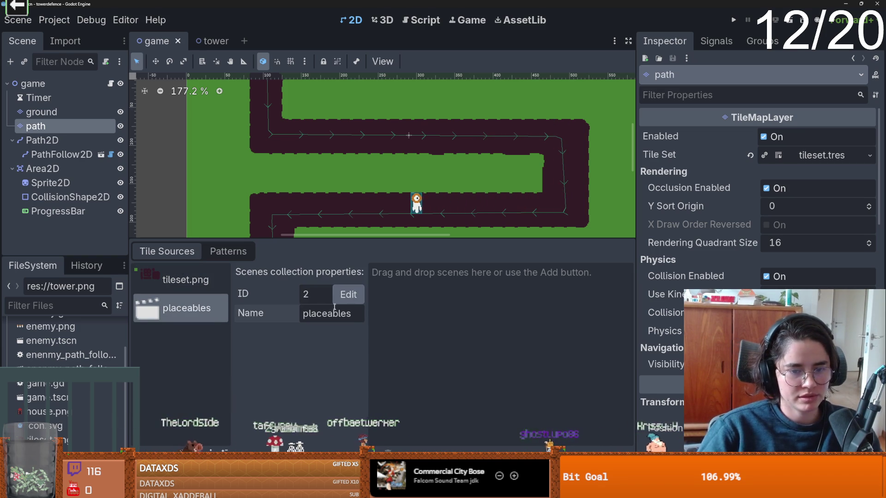
left_click(376, 442)
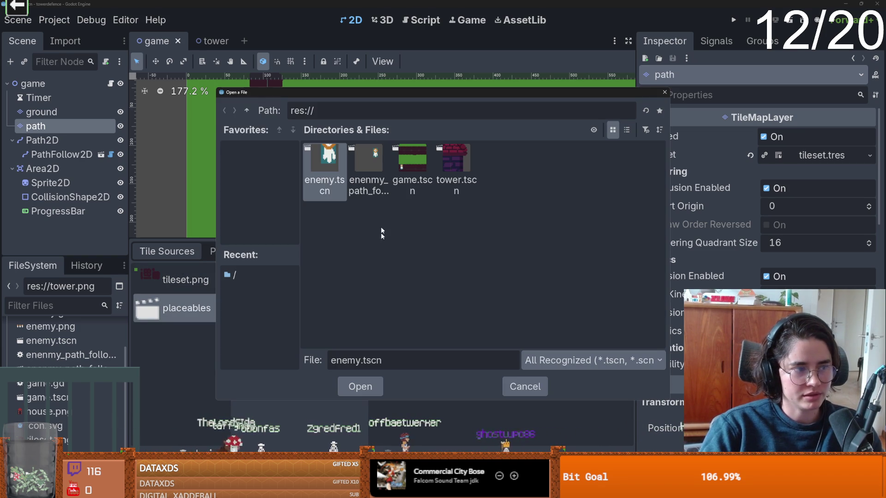
double_click(456, 159)
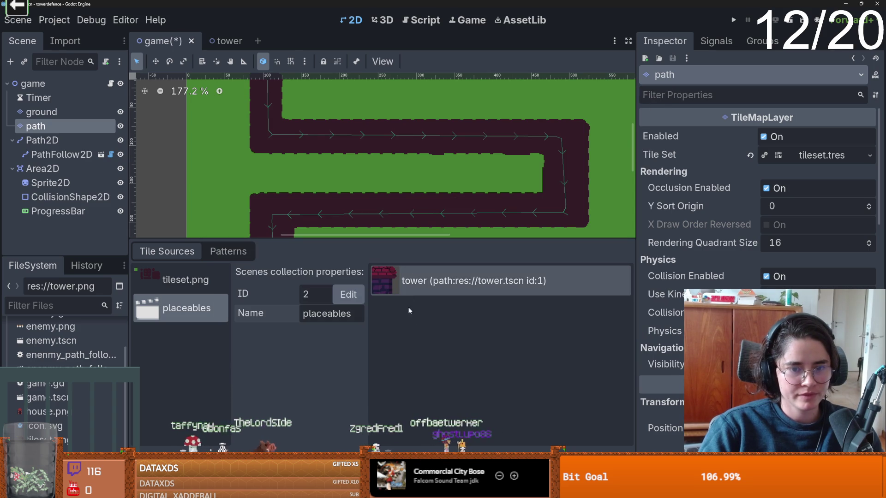
left_click(410, 280)
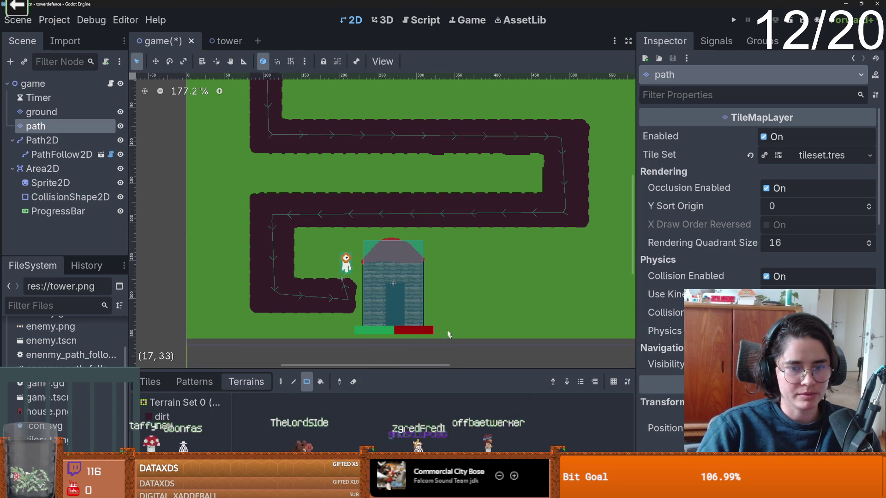
left_click(150, 381)
left_click(241, 184)
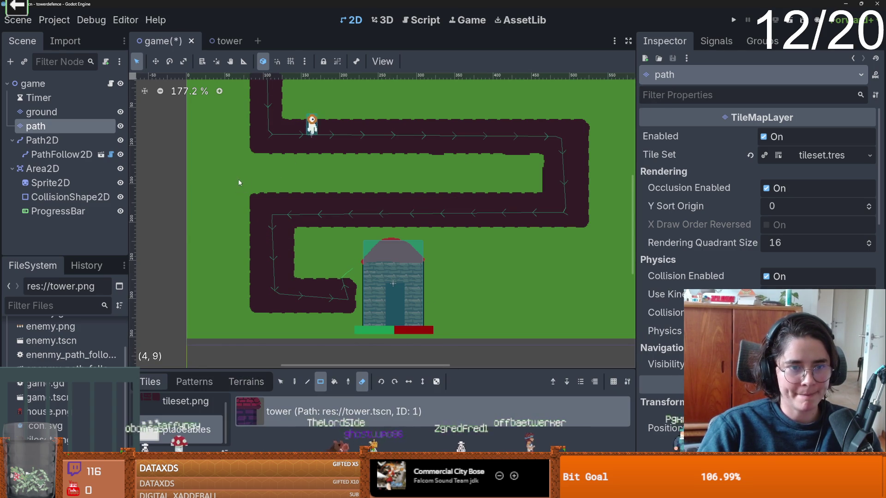
- Place a single test tower tile on the grass beside the path
left_click(321, 381)
left_click(294, 382)
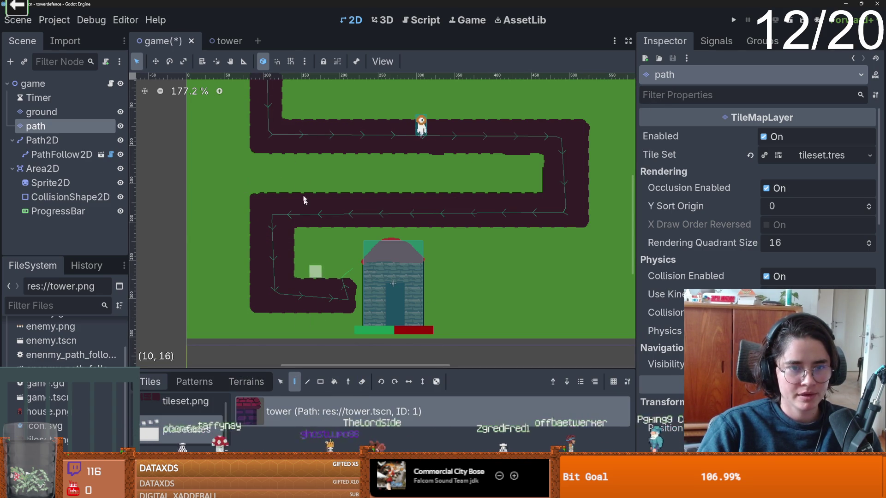
scroll(312, 206, "up", 2)
left_click(313, 205)
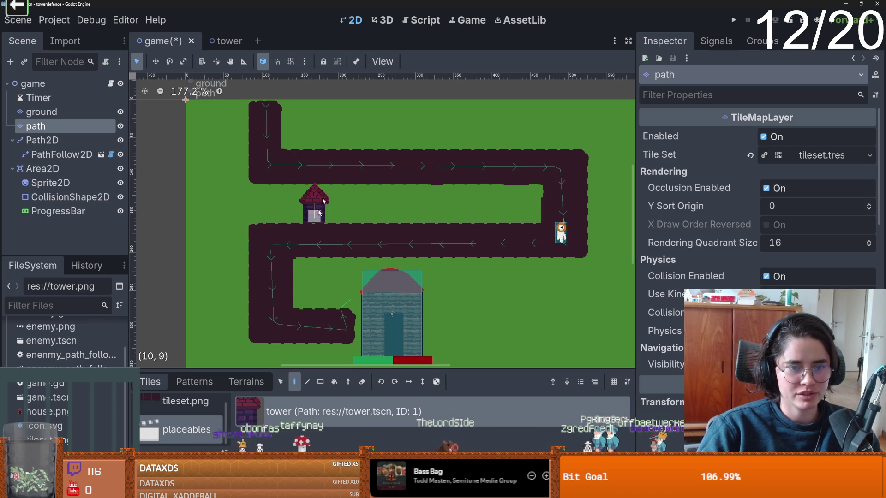
- Raise the tower's Sprite2D about 25 px in the tower scene and save
key("ctrl+Tab")
left_click(45, 98)
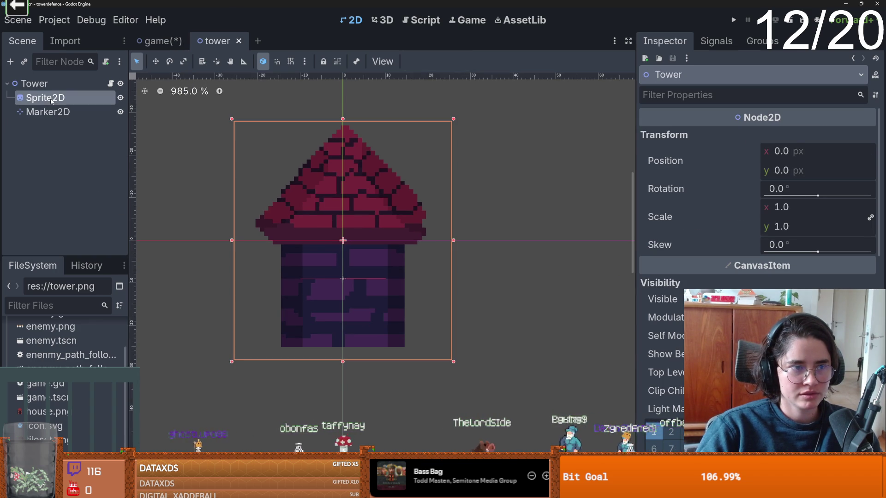
mouse_move(376, 297)
left_mouse_down()
mouse_move(374, 188)
mouse_move(375, 199)
left_mouse_up()
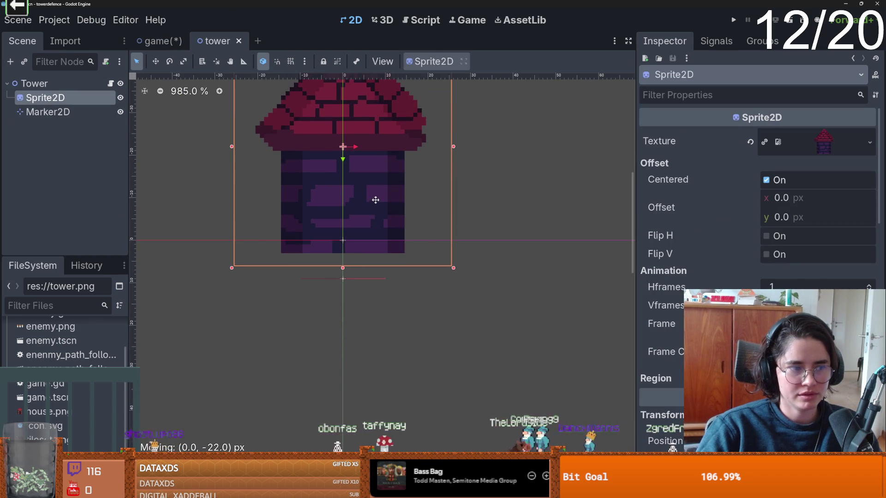
key("ctrl+s")
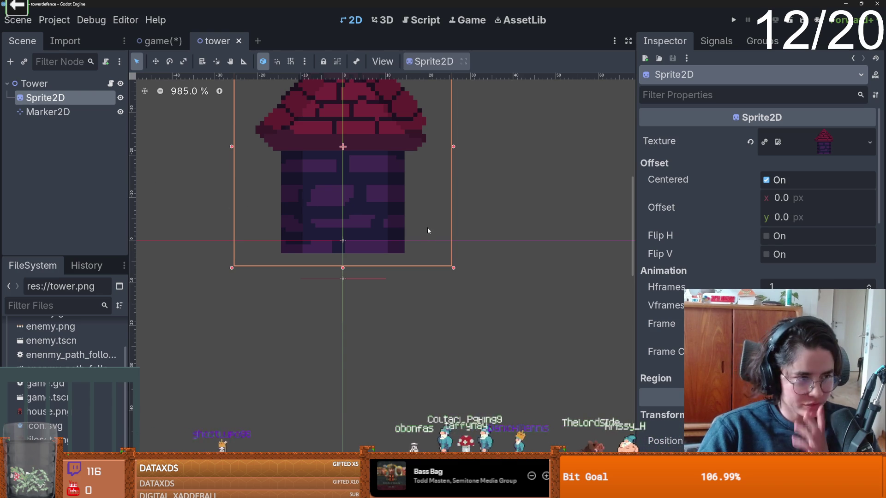
left_click(47, 112)
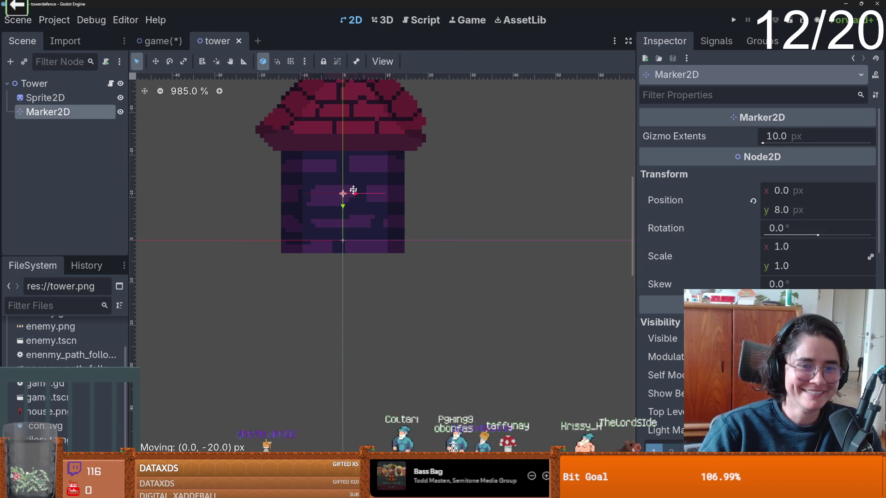
key("ctrl+s")
- Place a second test tower beside the first in the game scene
left_click(157, 41)
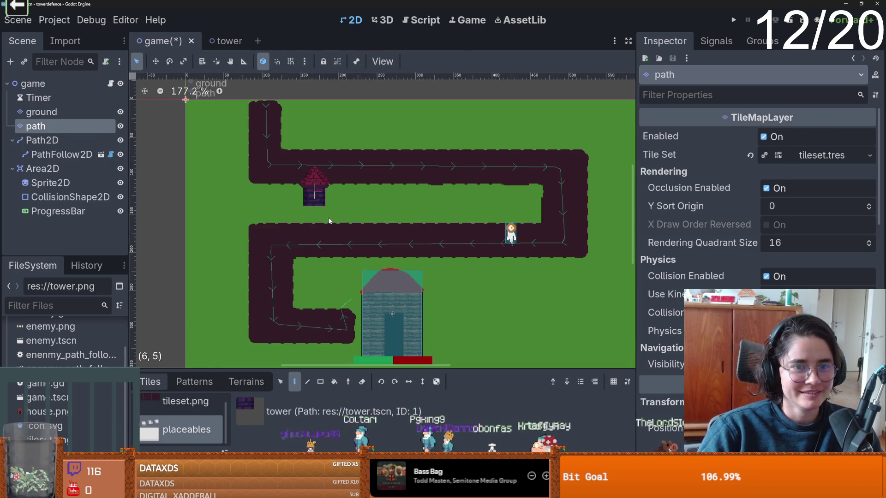
scroll(318, 355, "down", 2)
left_click(290, 412)
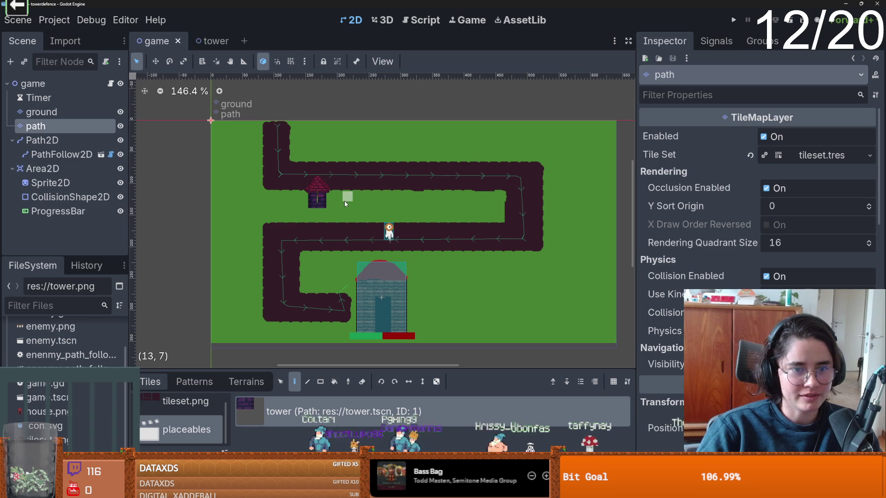
left_click(359, 200)
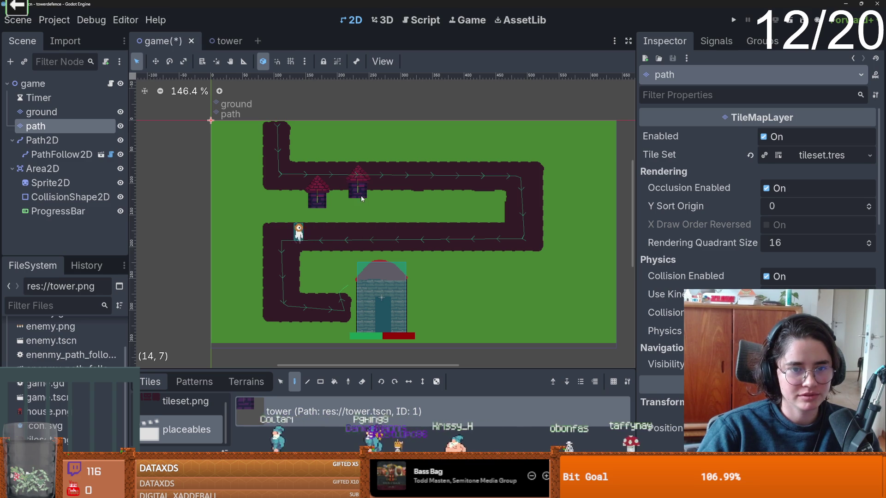
- Nudge the tower sprite a few pixels down and save the tower scene
left_click(226, 42)
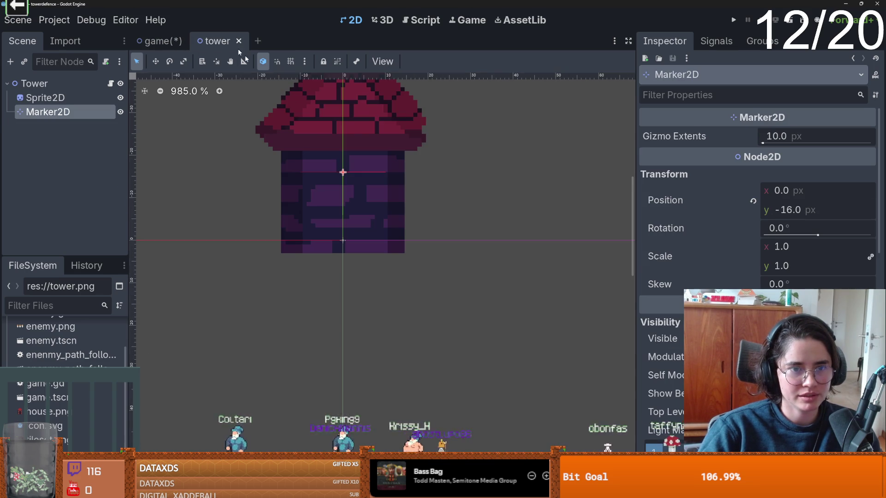
left_click_drag(362, 178, 363, 208)
key("ctrl+s")
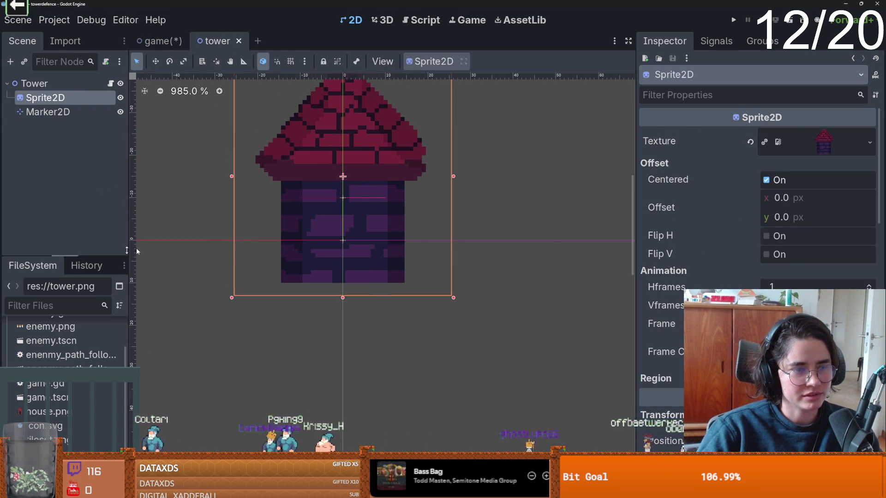
- Undo all the placed test towers in the game scene
left_click(156, 42)
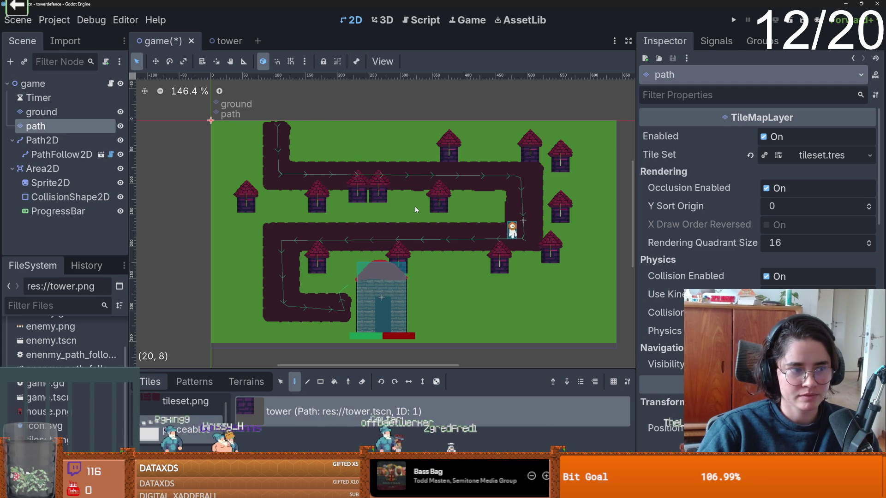
key("ctrl+z")
key("ctrl+z")
key("ctrl+z")
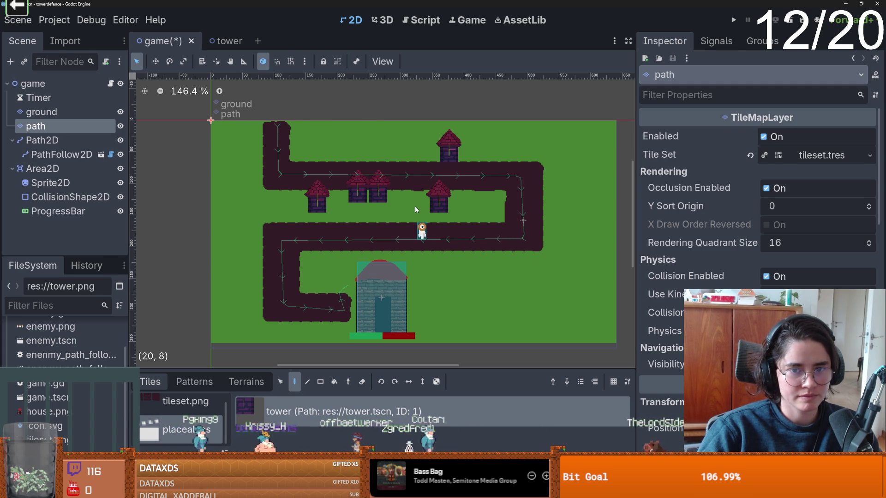
scroll(324, 219, "up", 2)
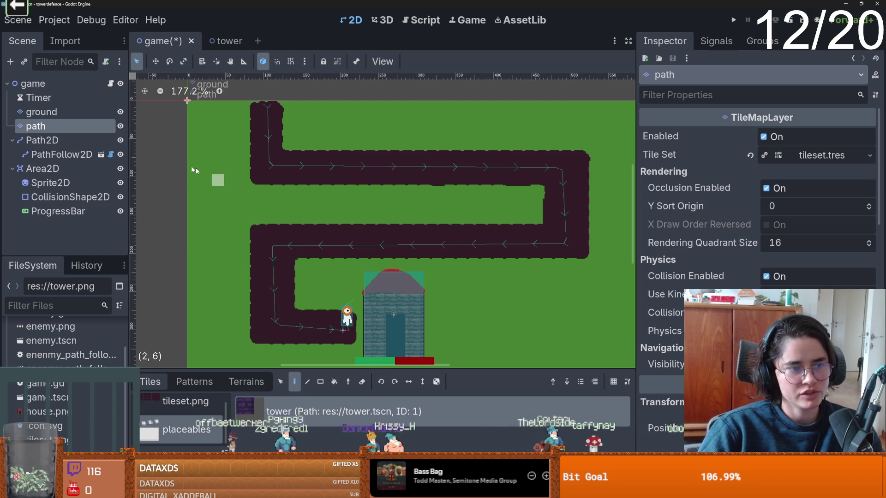
- Duplicate the path tile layer and rename the copy 'unplaceable'
right_click(42, 89)
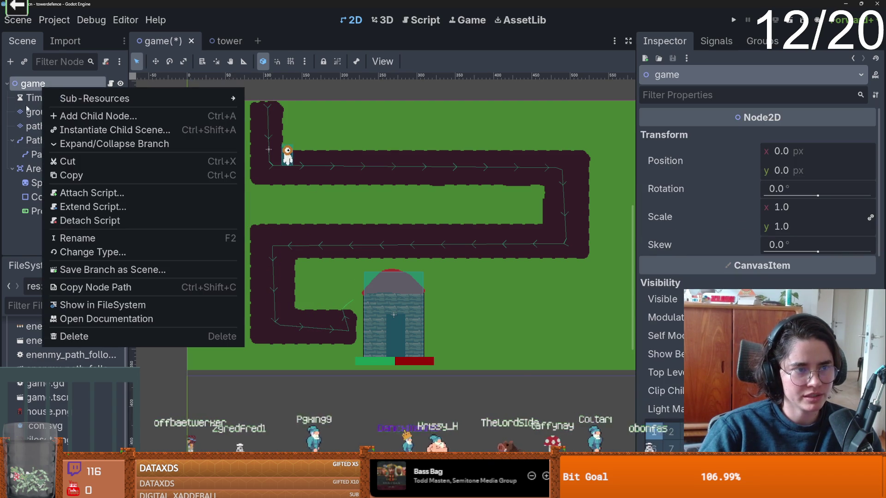
left_click(32, 112)
left_click(61, 127)
key("ctrl+d")
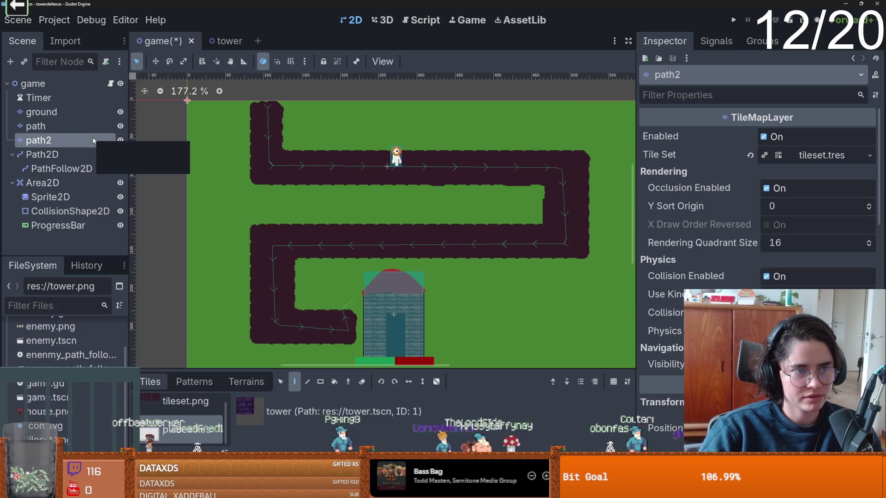
double_click(57, 142)
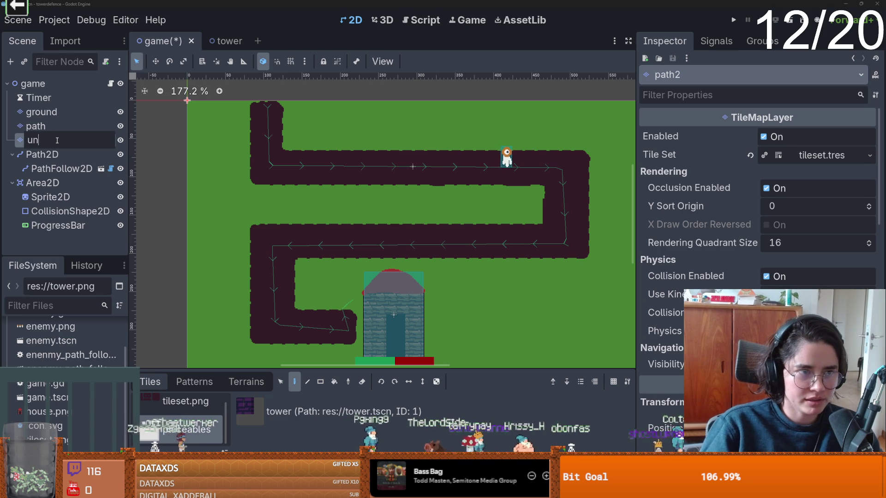
key("Return")
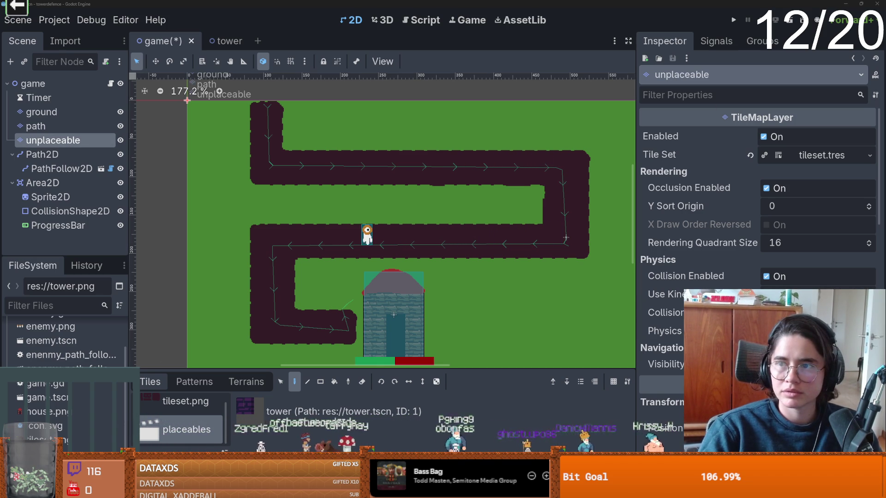
- Bucket-fill a spare tile red in tileset.png in Aseprite and save it
key("alt+Tab")
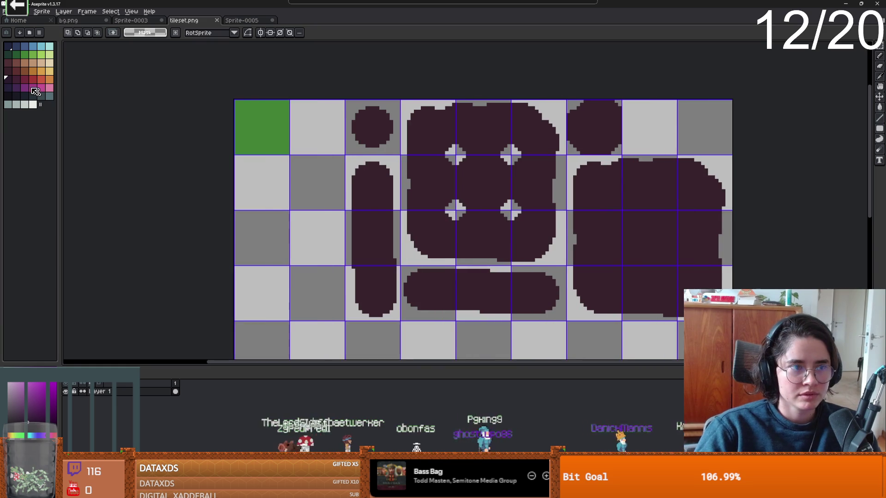
key("w")
left_click(276, 172)
key("f")
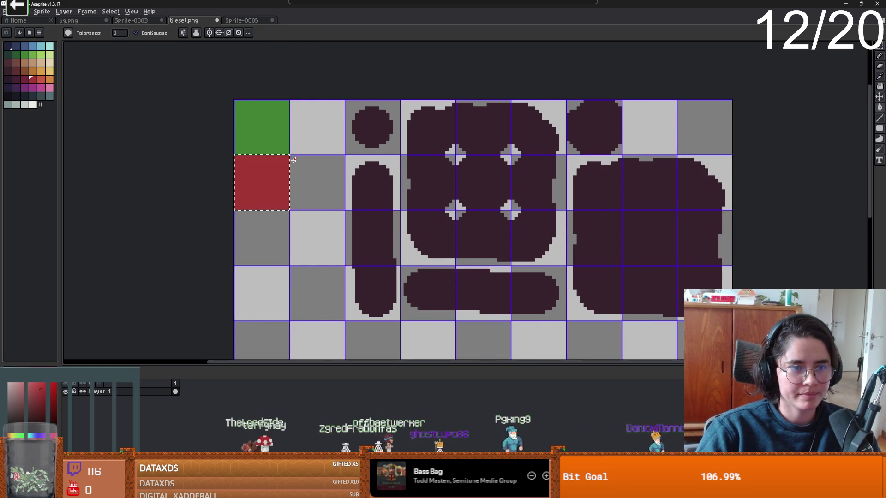
key("alt+Tab")
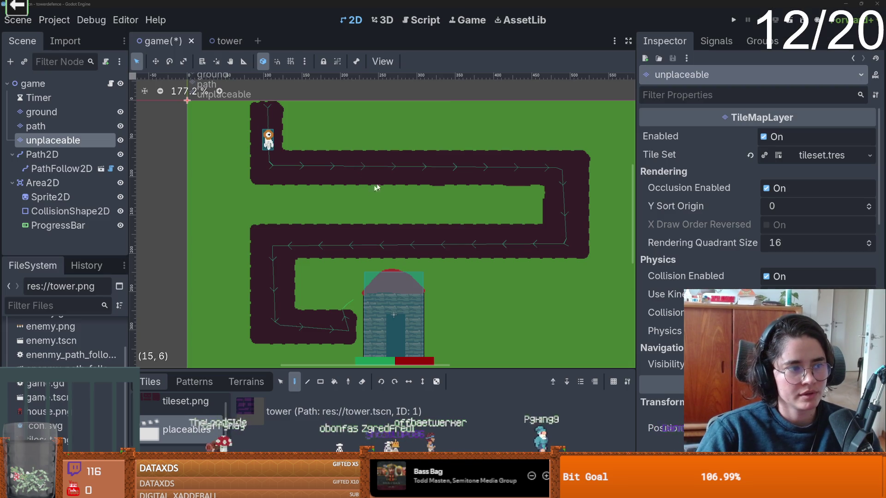
- Paint the whole winding path with red tile rectangles on the unplaceable layer
mouse_move(394, 193)
left_mouse_down()
mouse_move(277, 179)
mouse_move(398, 192)
mouse_move(459, 231)
left_mouse_up()
scroll(398, 192, "up", 1)
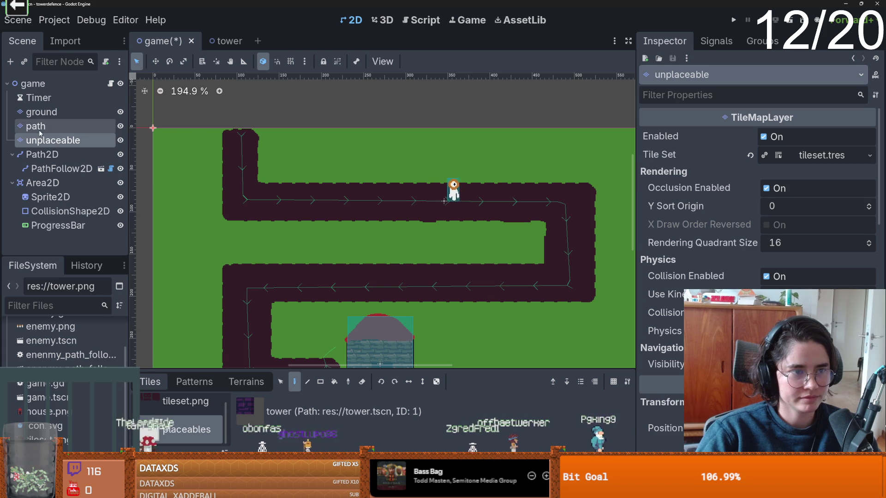
left_click(161, 491)
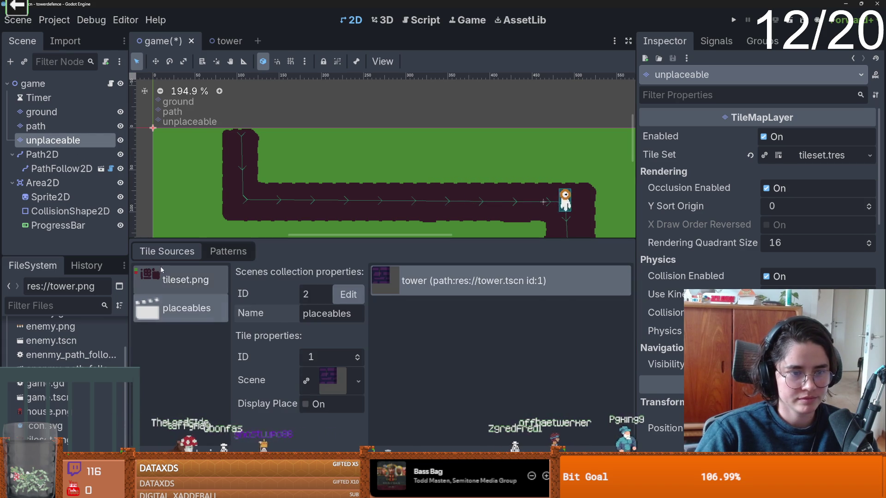
scroll(450, 342, "down", 3)
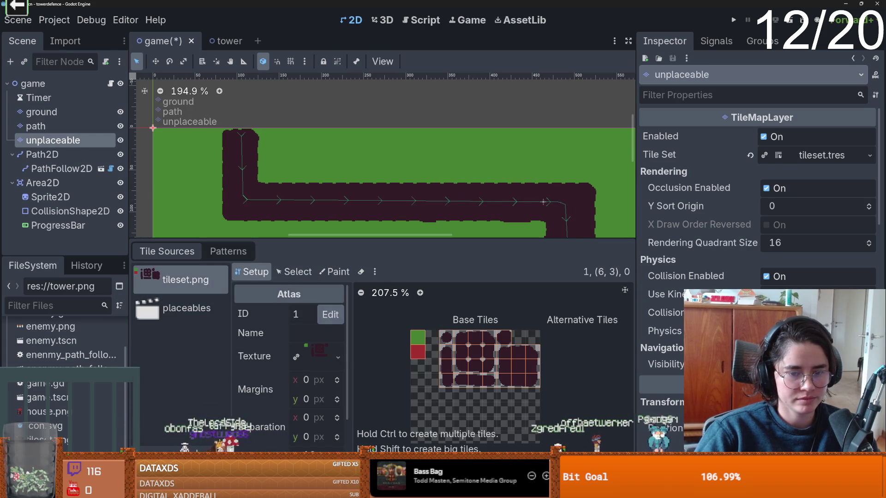
left_click(194, 492)
left_click(392, 414)
left_click(321, 382)
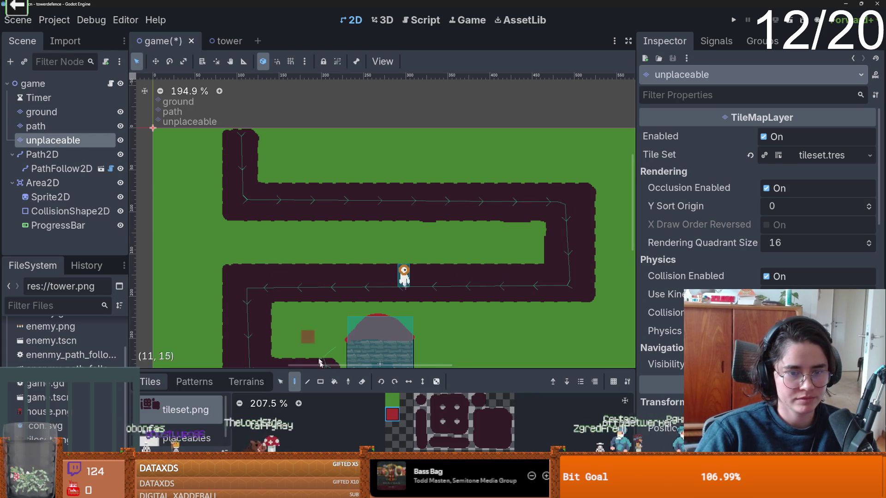
left_click_drag(226, 135, 257, 218)
mouse_move(231, 190)
left_mouse_down()
mouse_move(595, 225)
mouse_move(572, 298)
left_mouse_up()
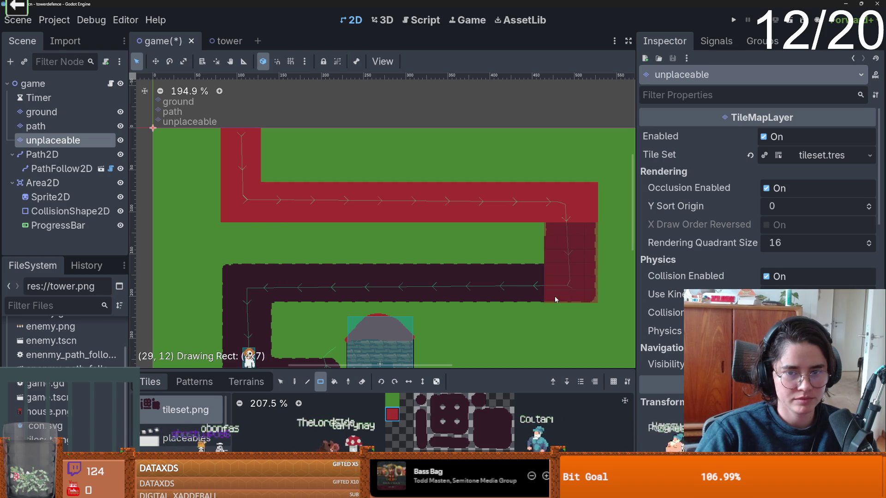
scroll(554, 277, "down", 2)
mouse_move(538, 245)
left_mouse_down()
mouse_move(208, 227)
mouse_move(228, 231)
mouse_move(271, 333)
left_mouse_up()
left_click_drag(339, 341, 231, 317)
scroll(757, 208, "down", 10)
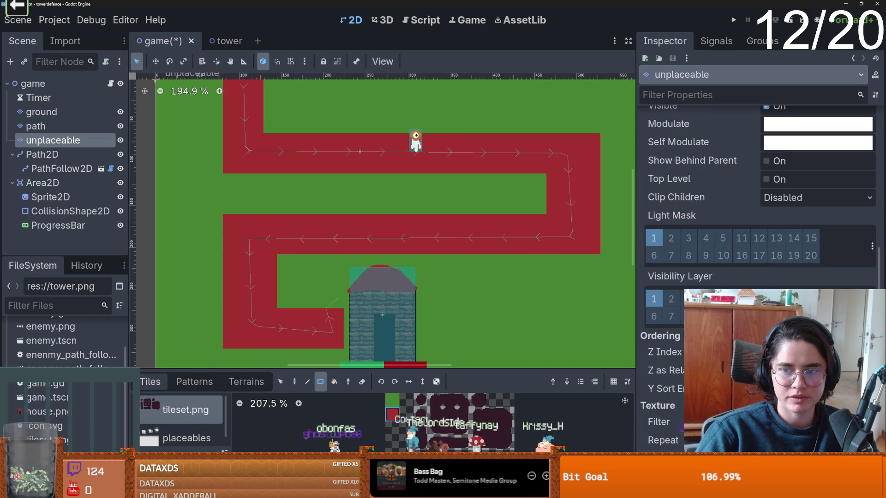
- Lower the unplaceable layer's Self Modulate alpha to make it semi-transparent
left_click(817, 143)
left_click_drag(859, 305, 762, 305)
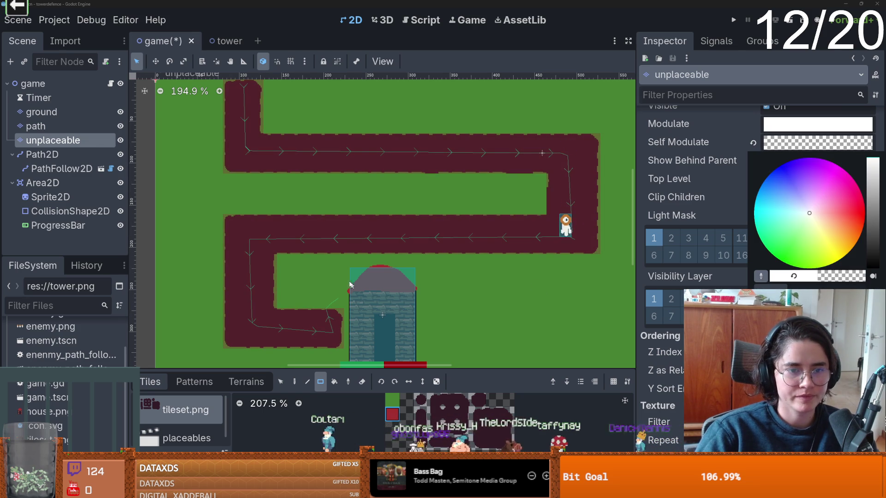
left_click(393, 243)
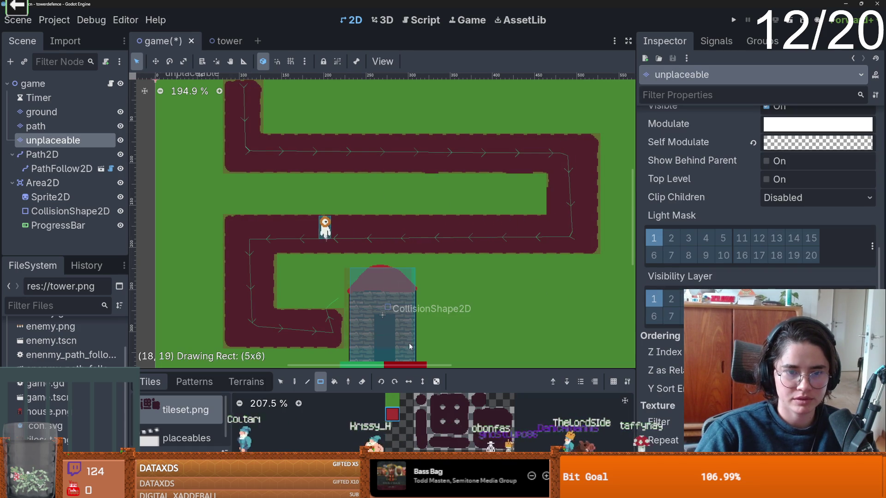
- Paint the top of the base tower red and save the game scene
scroll(412, 352, "down", 1)
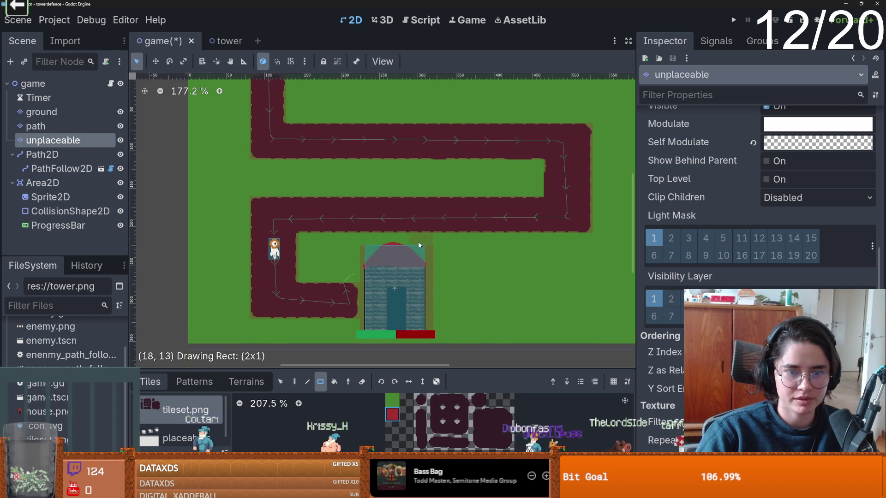
left_click_drag(423, 255, 393, 257)
key("ctrl+s")
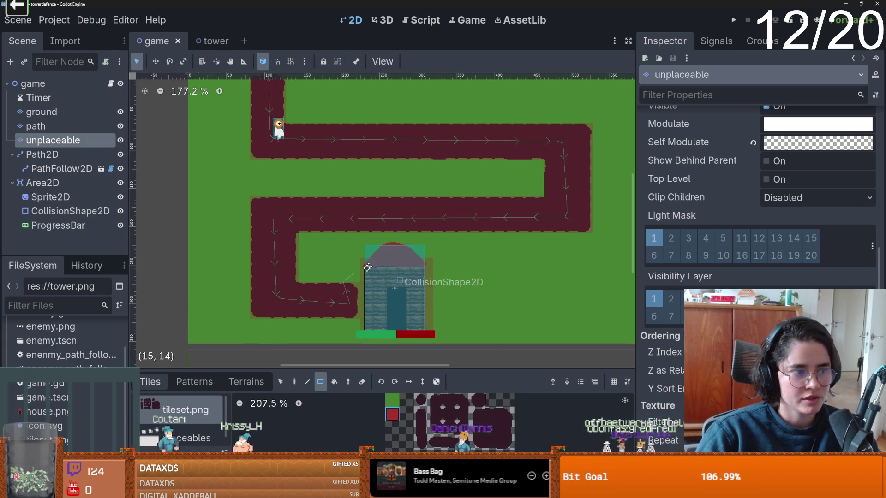
scroll(391, 242, "up", 2)
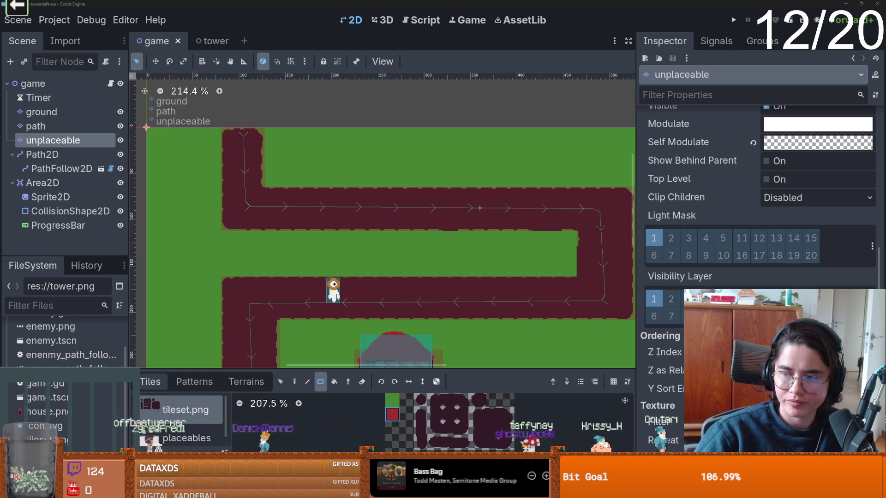
scroll(302, 268, "down", 4)
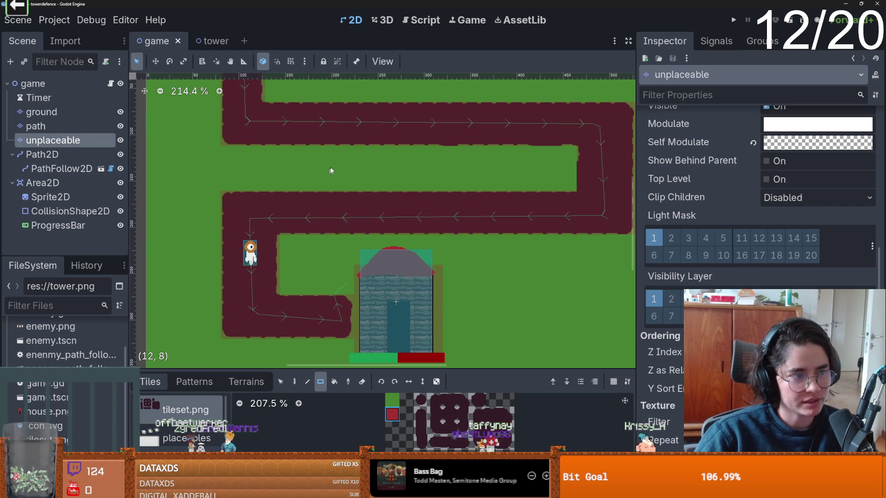
scroll(302, 268, "up", 1)
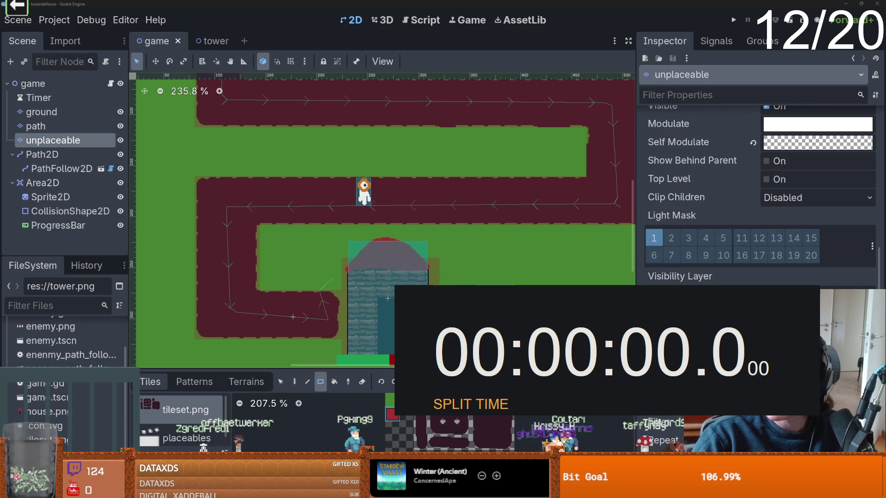
- Paint a red tile just right of the house
key("space")
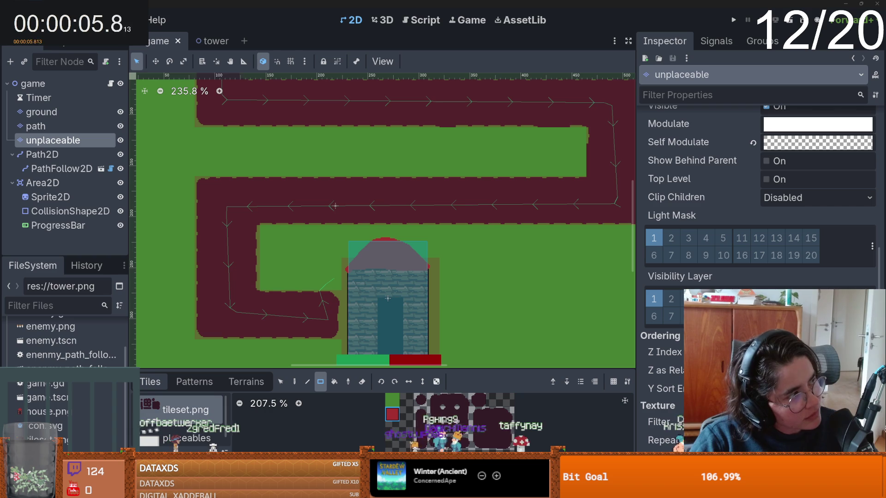
left_click(450, 283)
left_click_drag(468, 283, 400, 258)
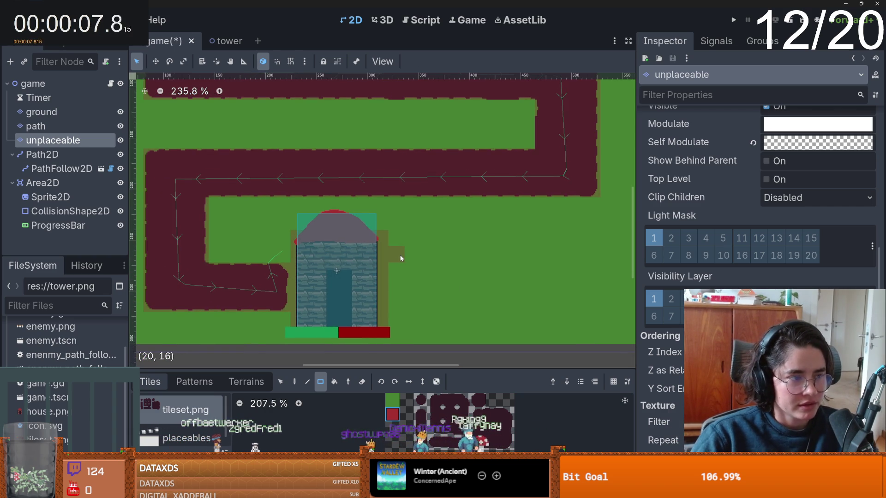
scroll(372, 264, "down", 5)
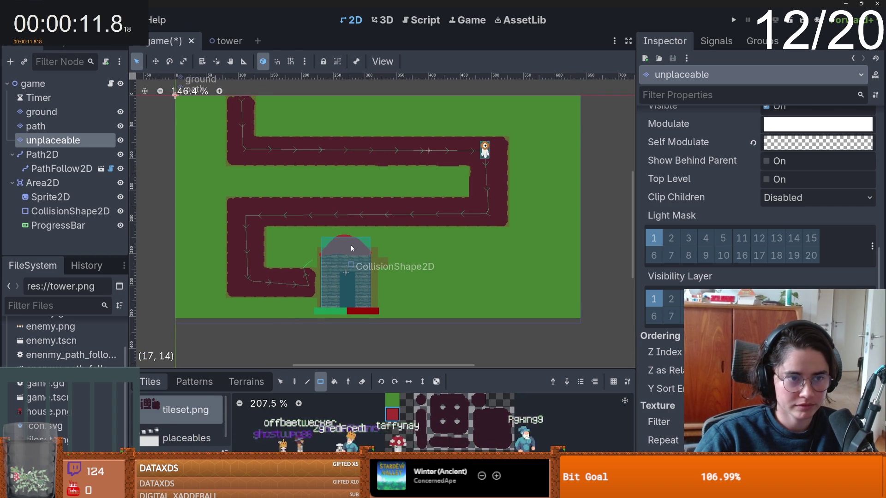
- Add a CanvasLayer child under the game root node
left_click(27, 83)
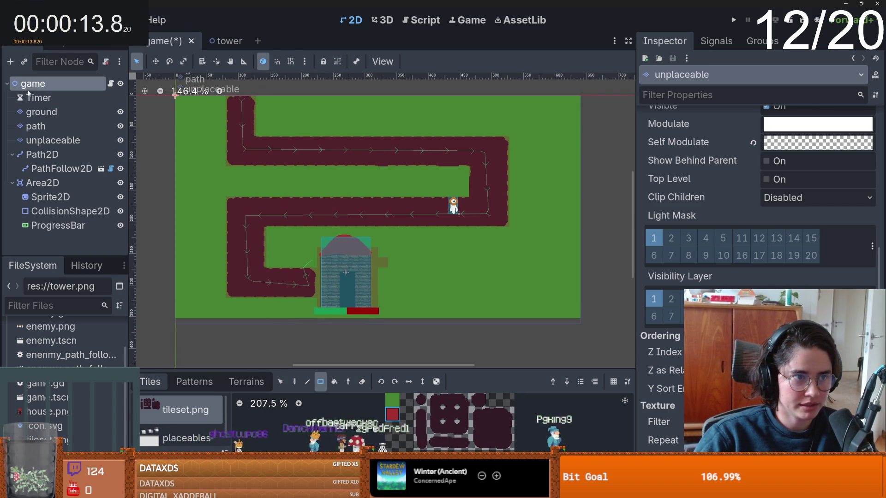
left_click(9, 63)
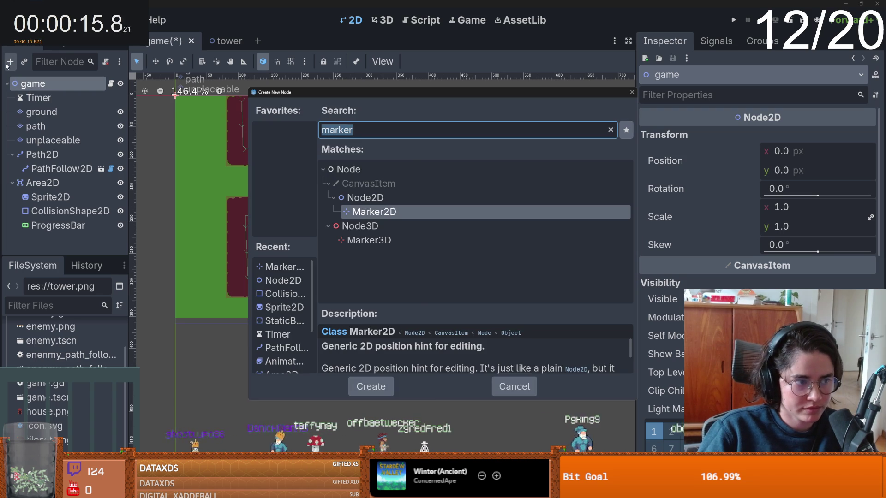
type("canvas")
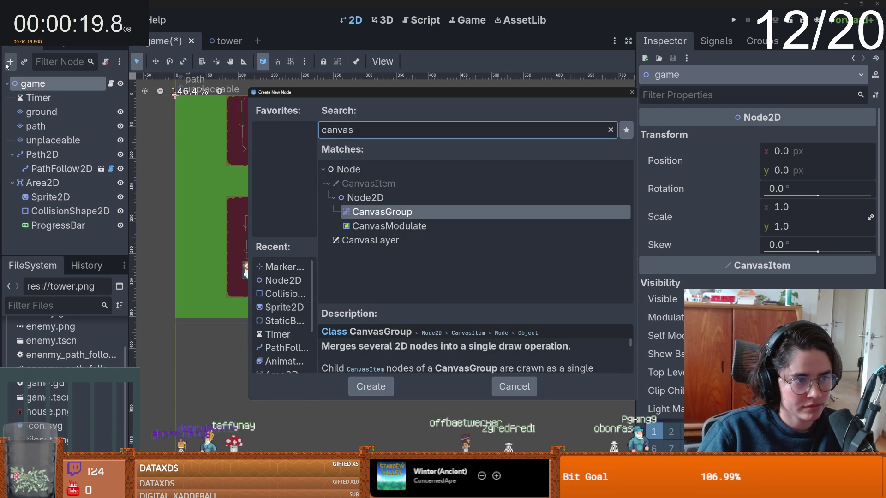
key("Down")
key("Down")
key("Return")
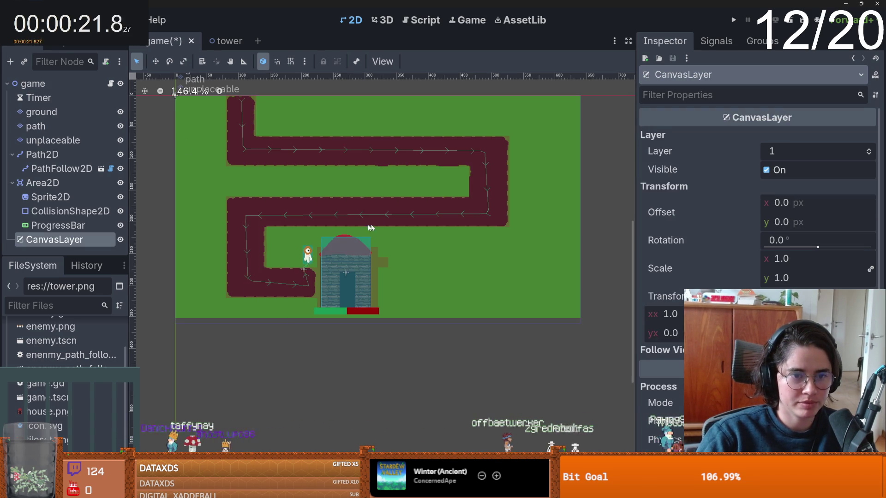
left_click(160, 91)
left_click(160, 91)
- Save the CanvasLayer branch as scene ui.tscn, then open the tower's tower.gd script
right_click(63, 240)
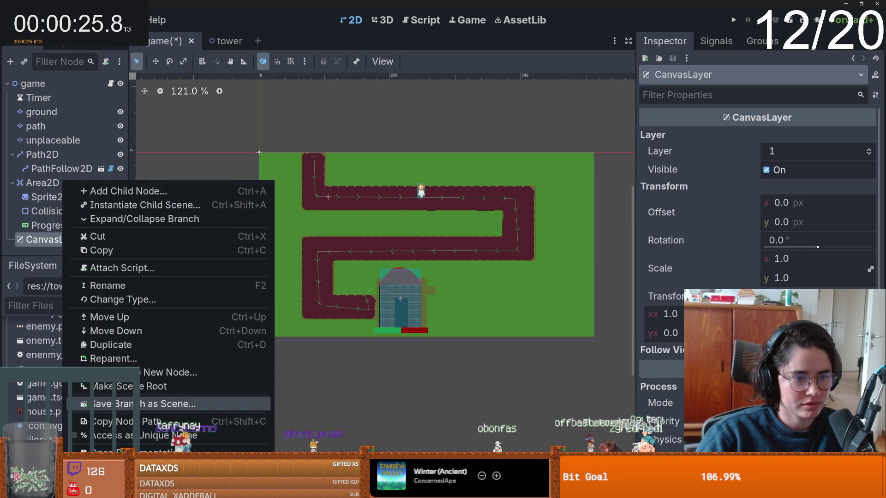
left_click(139, 403)
type("ui")
key("Return")
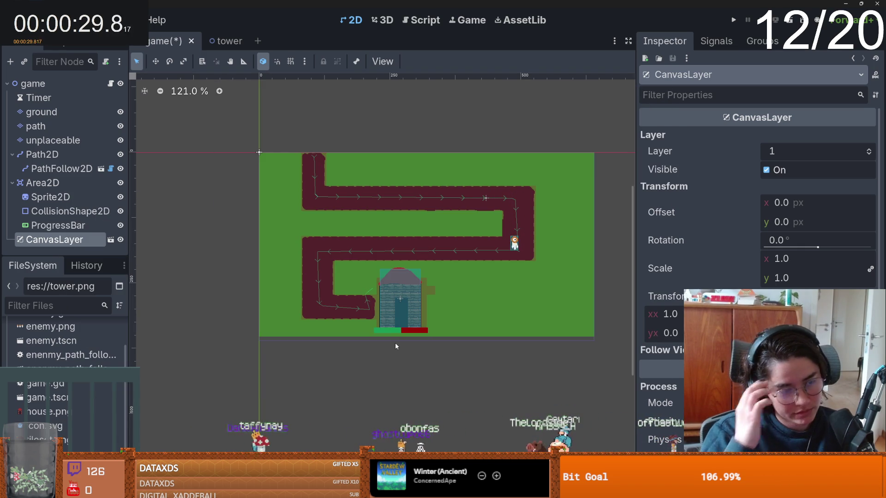
left_click(223, 41)
left_click(110, 83)
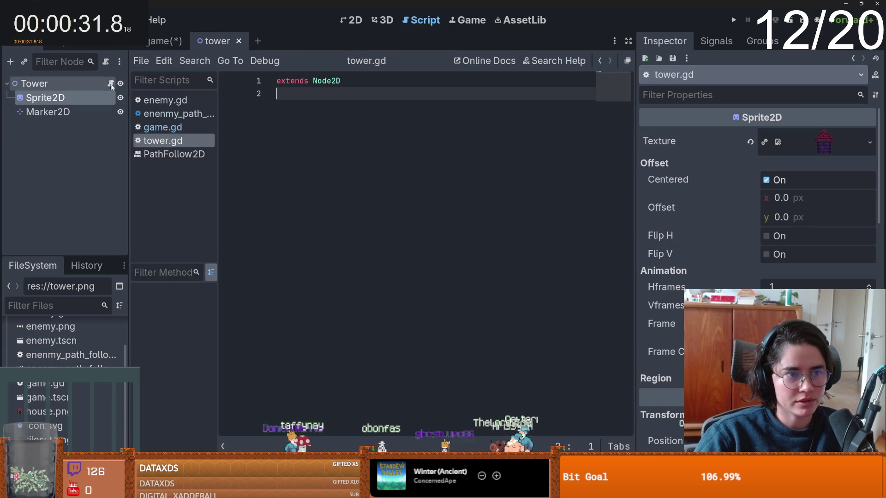
- Add a blank line to tower.gd and start a new scene with an Area2D root
left_click(324, 136)
key("Return")
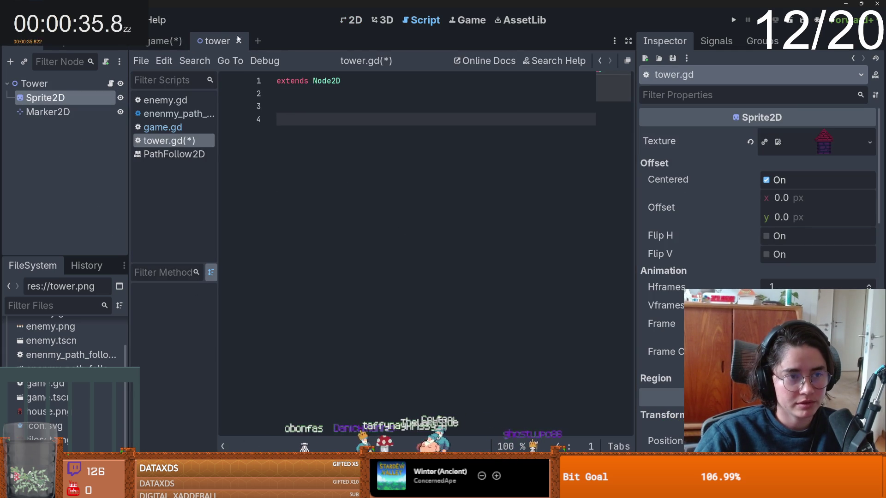
key("ctrl+n")
left_click(69, 165)
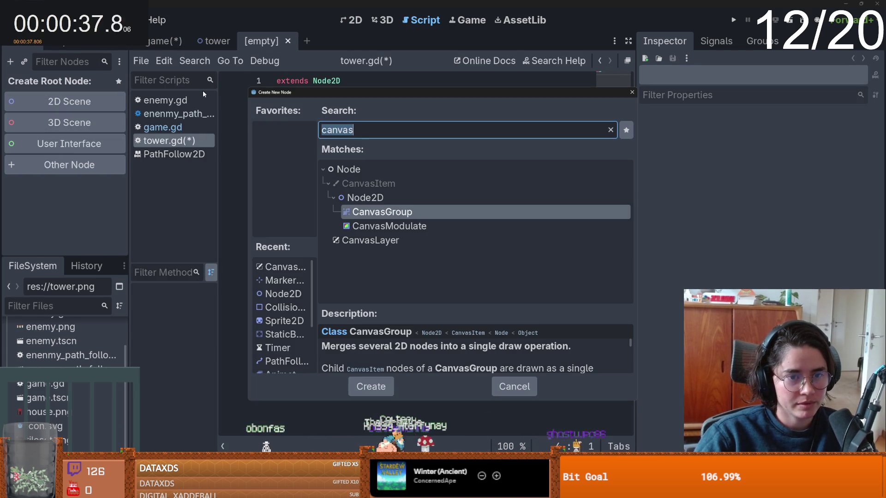
type("area")
key("Return")
- Add a Sprite2D child under Area2D, leave its texture empty, and switch to Aseprite
right_click(82, 84)
left_click(104, 93)
type("sprite2d")
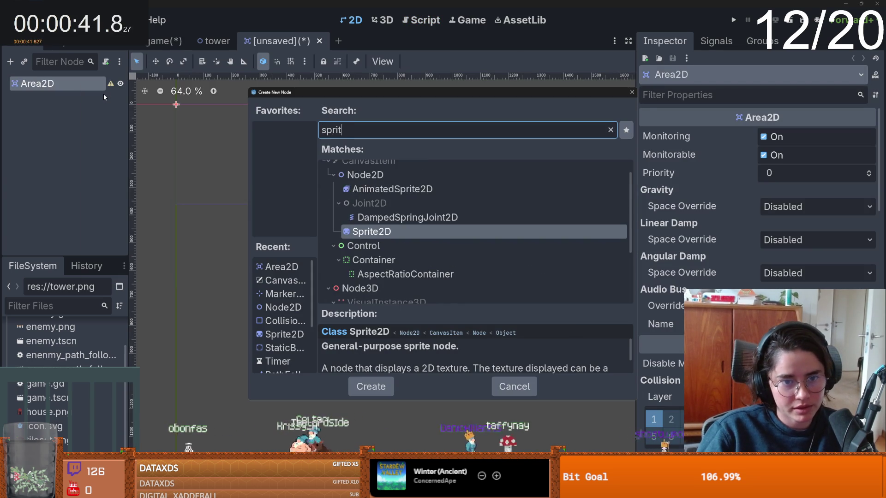
key("Return")
left_click(805, 138)
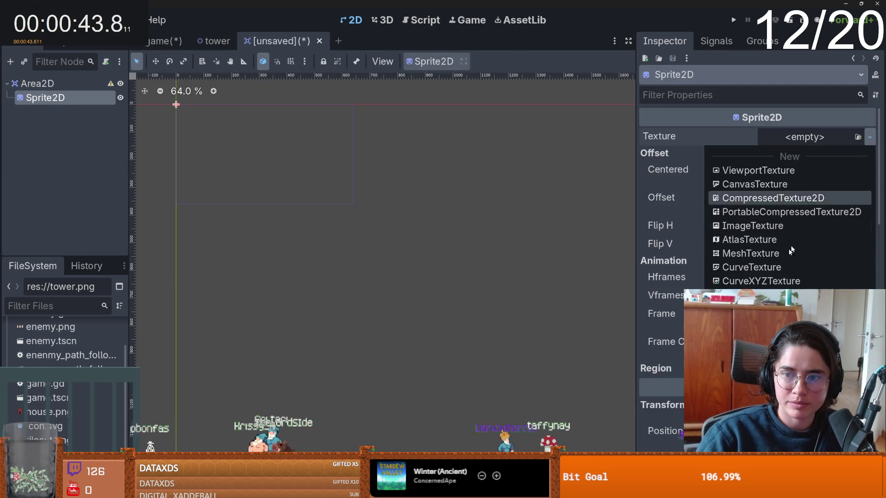
left_click(739, 370)
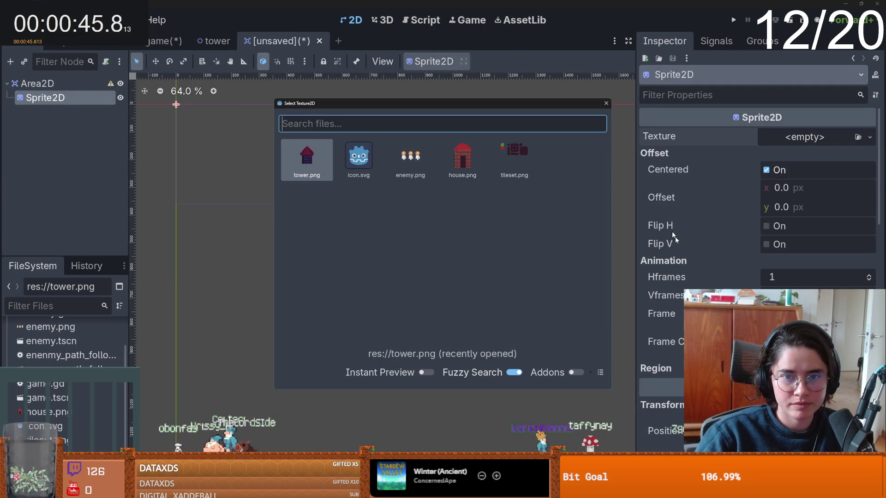
left_click(607, 103)
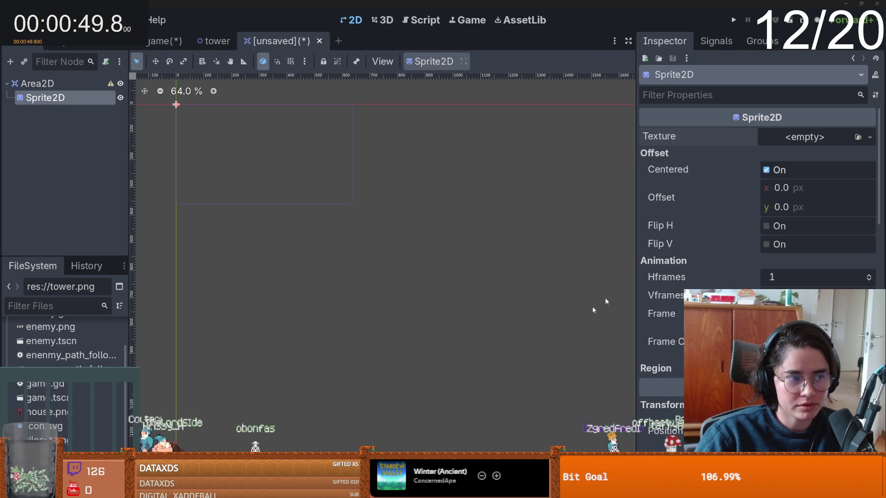
key("alt+Tab")
scroll(312, 154, "up", 3)
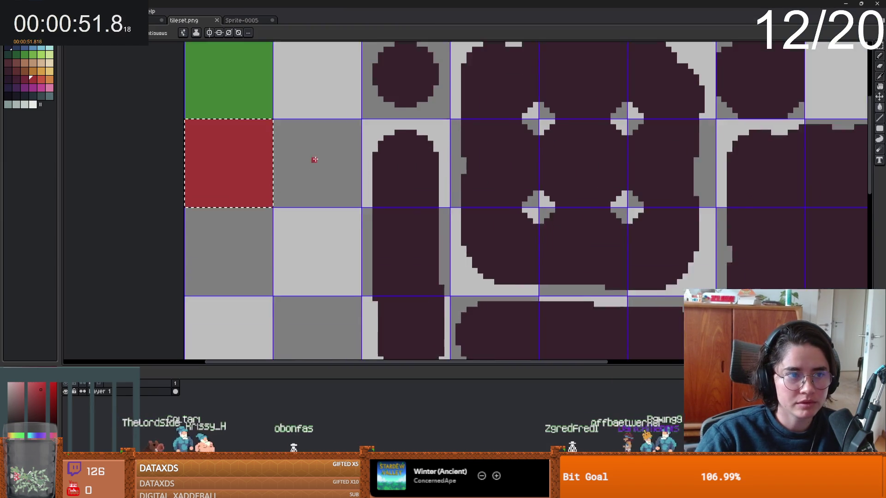
- Nudge the red tile back onto the tileset grid and clear the selection
left_click_drag(247, 219, 253, 219)
scroll(361, 128, "up", 1)
key("Return")
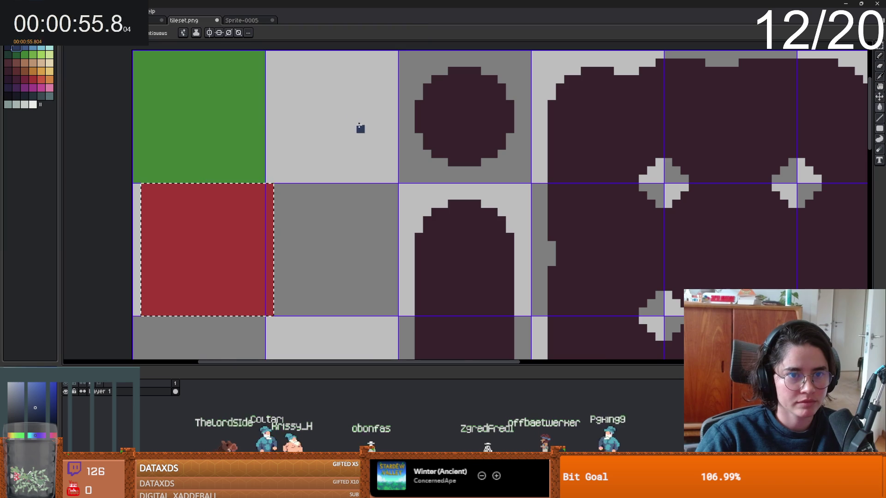
key("ctrl+z")
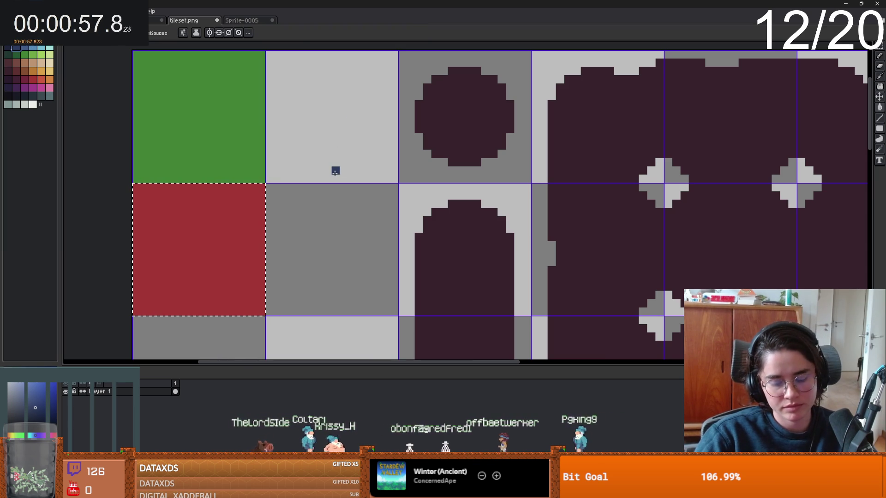
key("ctrl+d")
left_click_drag(334, 160, 350, 178)
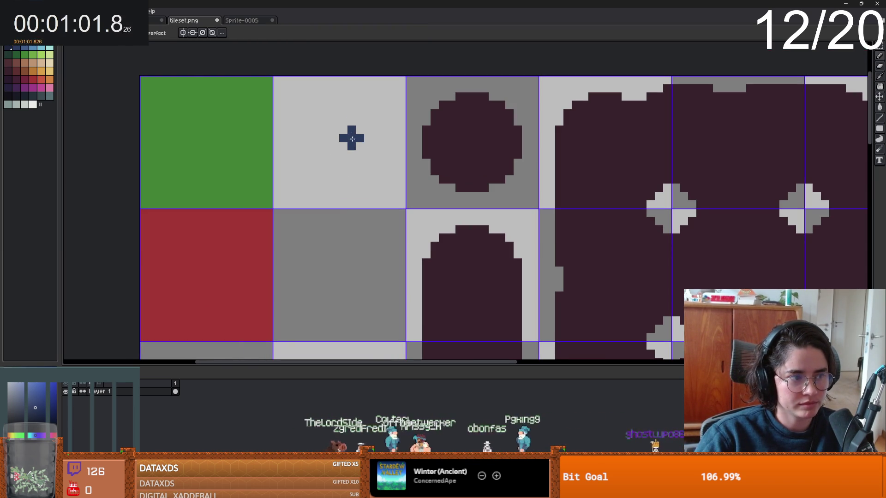
- Paint a dark blue ball with a light cyan trail in the spare tile, then return to Godot
left_click(368, 146)
left_click(41, 48)
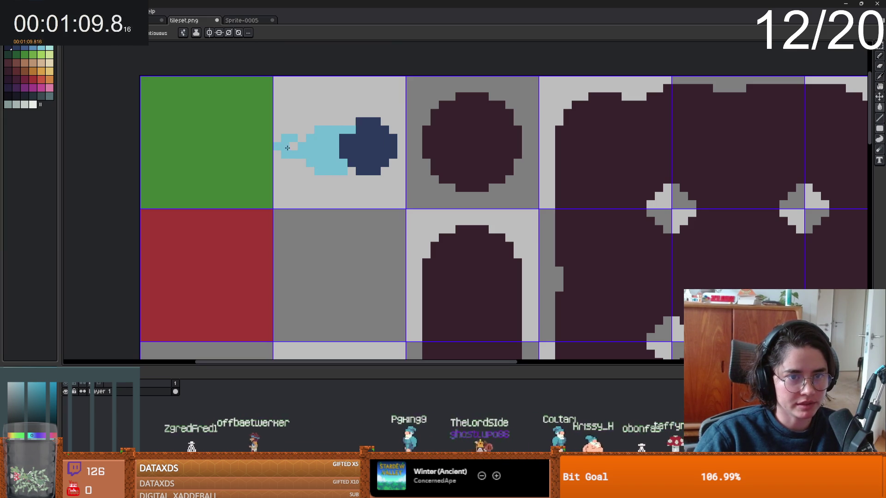
scroll(287, 148, "down", 3)
scroll(241, 123, "up", 2)
right_click(420, 217)
key("Escape")
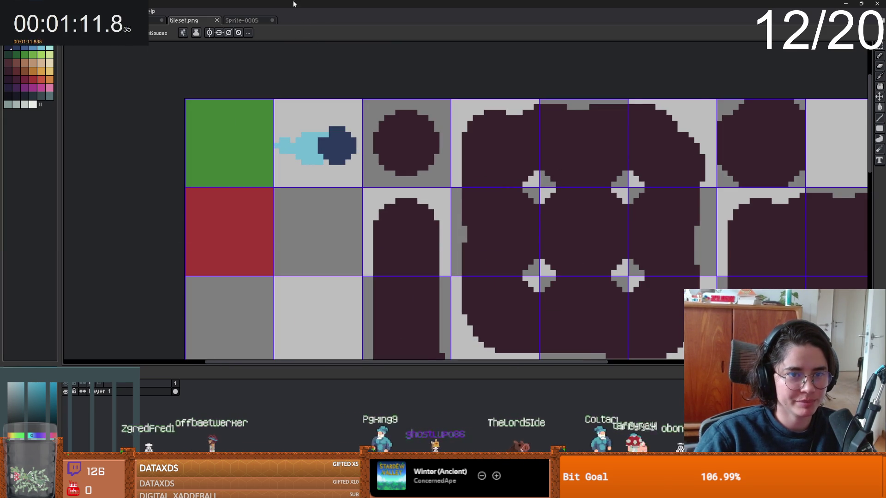
key("alt+Tab")
scroll(240, 144, "up", 2)
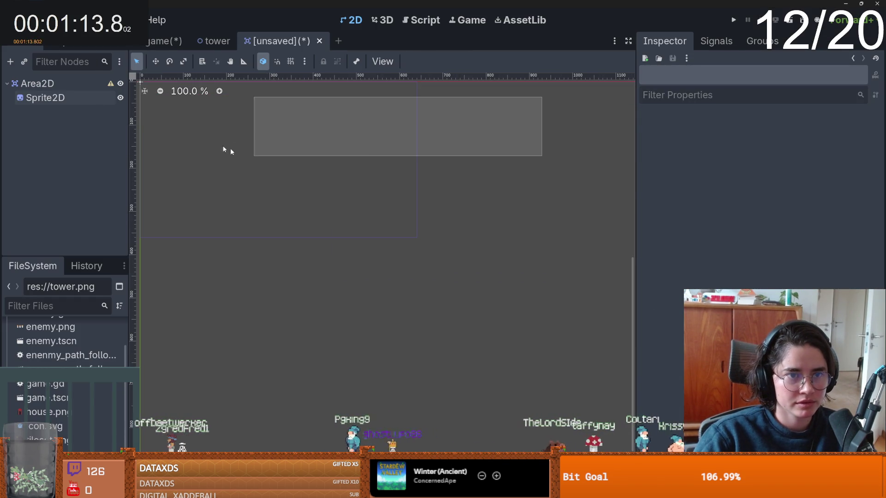
- Rename the Area2D root node to 'projectile'
left_click(27, 84)
type("project")
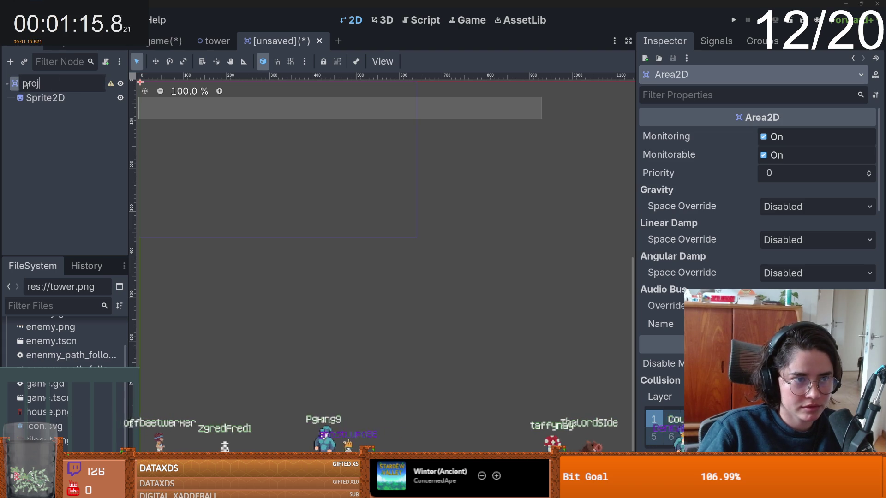
type("ile")
key("Return")
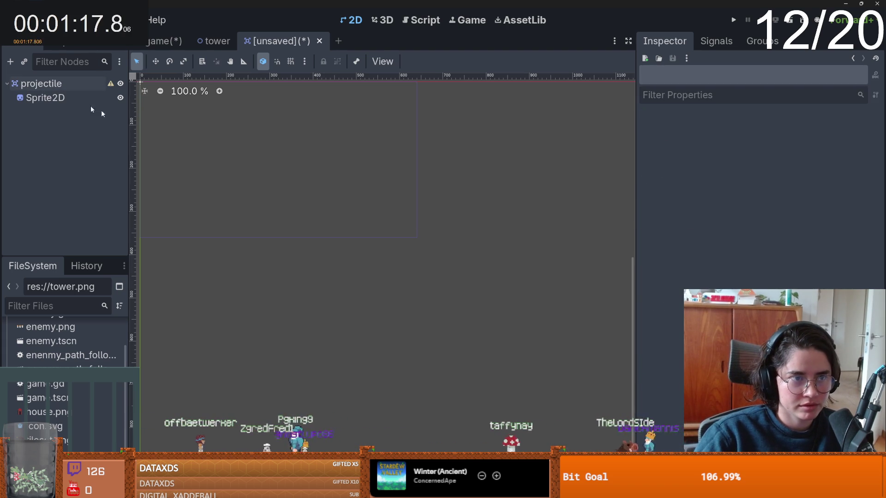
- Attach a new projectile.gd script with an empty _process function and save the scene
left_click(106, 62)
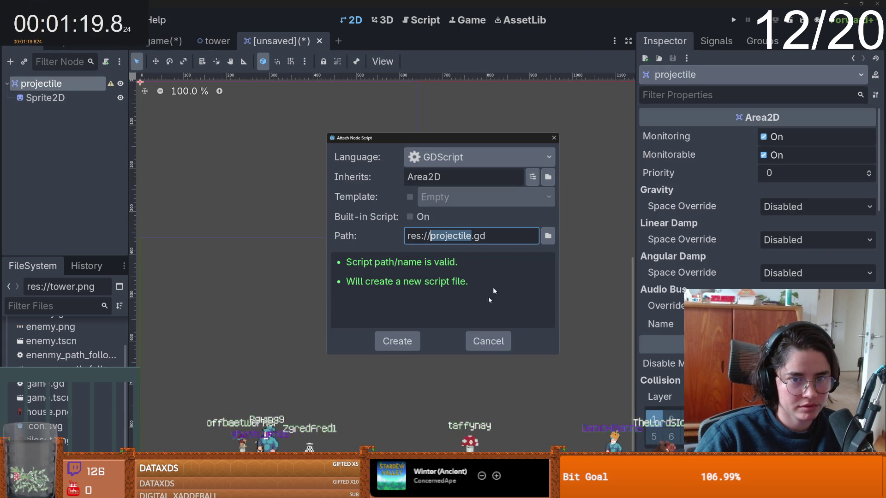
left_click(414, 338)
left_click(302, 192)
key("Return")
key("Return")
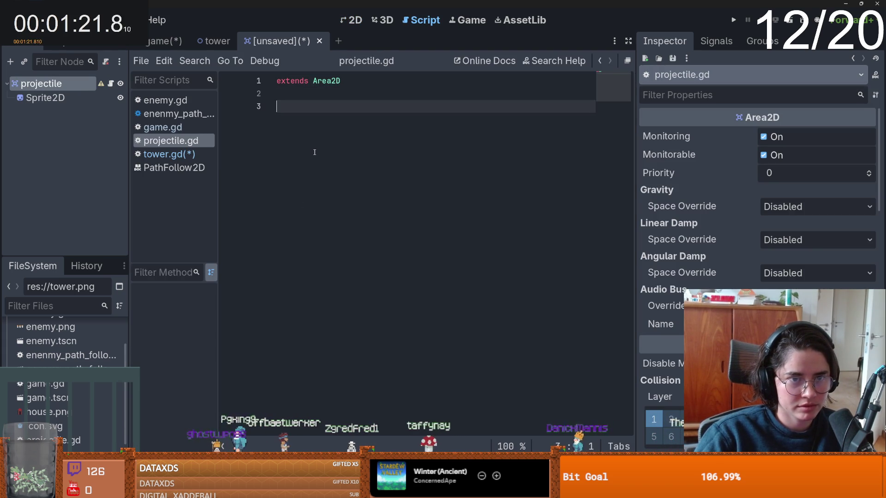
type("unc _pro")
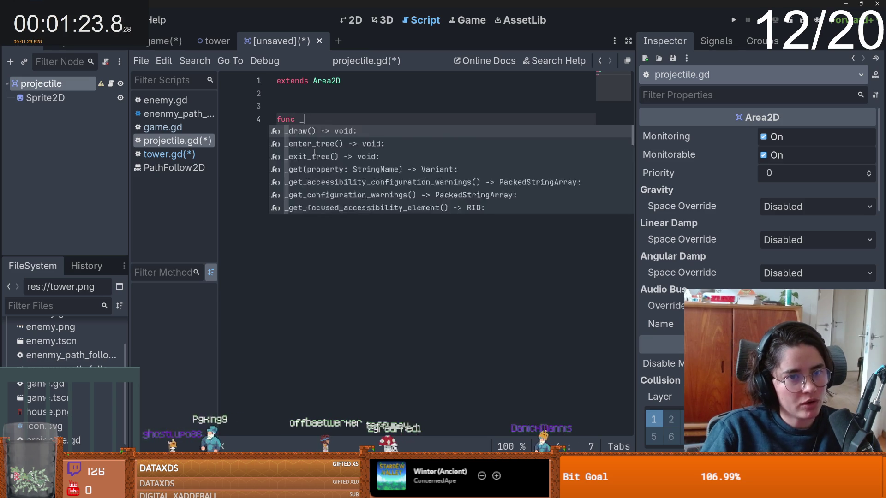
key("Return")
key("Return")
key("Return")
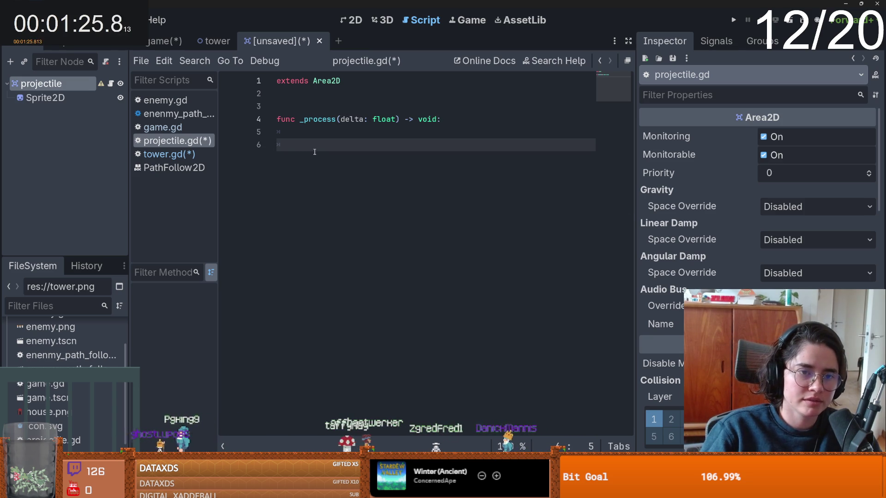
key("ctrl+s")
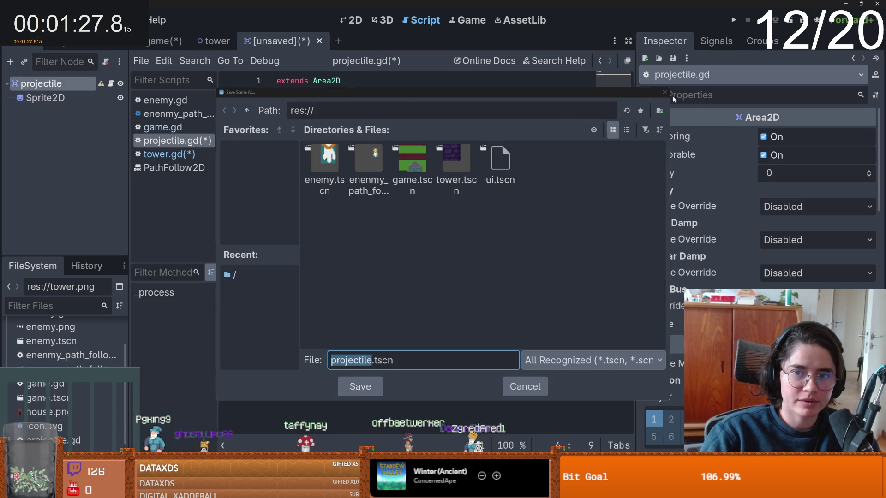
- Save as projectile.tscn, set speed to 100, and replace pass with transform
left_click(381, 385)
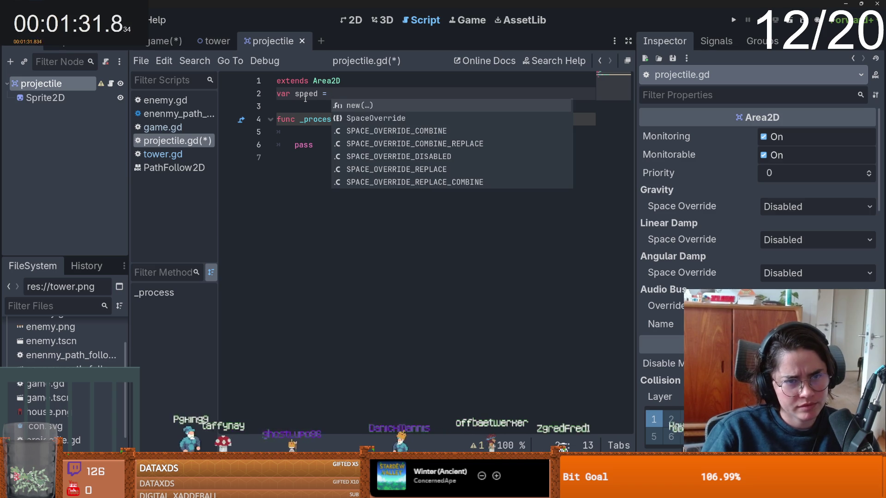
type("100")
double_click(305, 145)
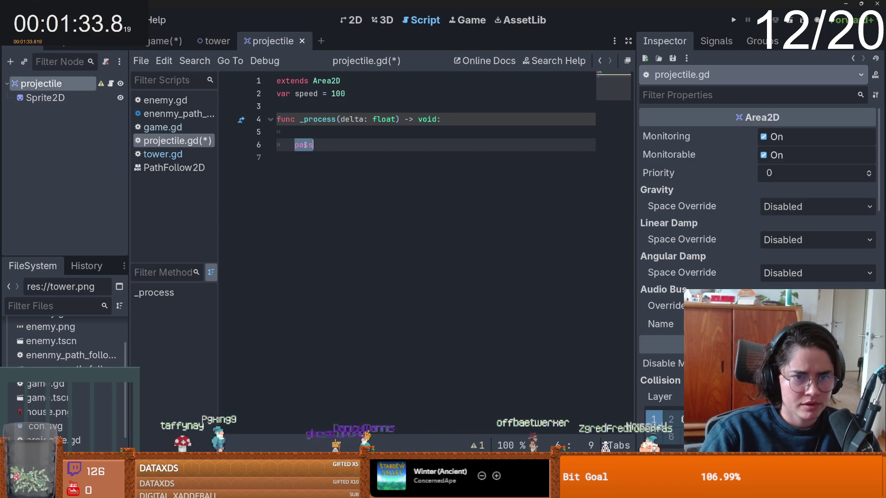
type("ans")
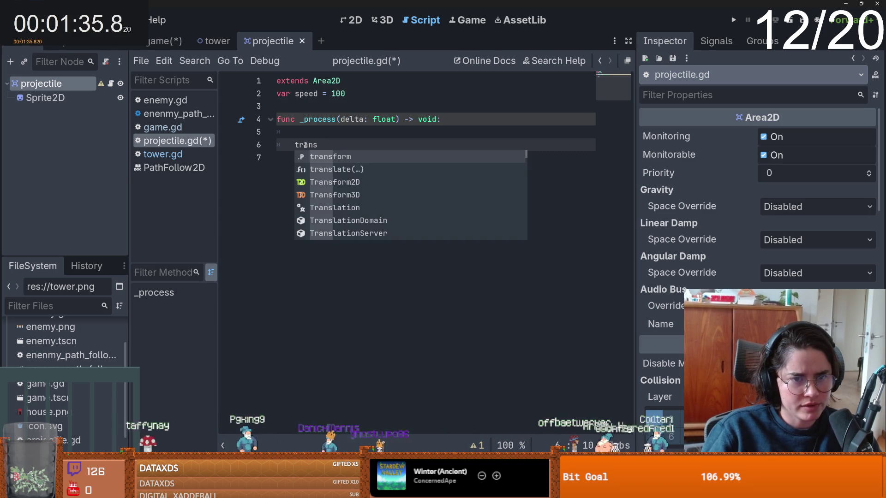
key("Return")
type("x")
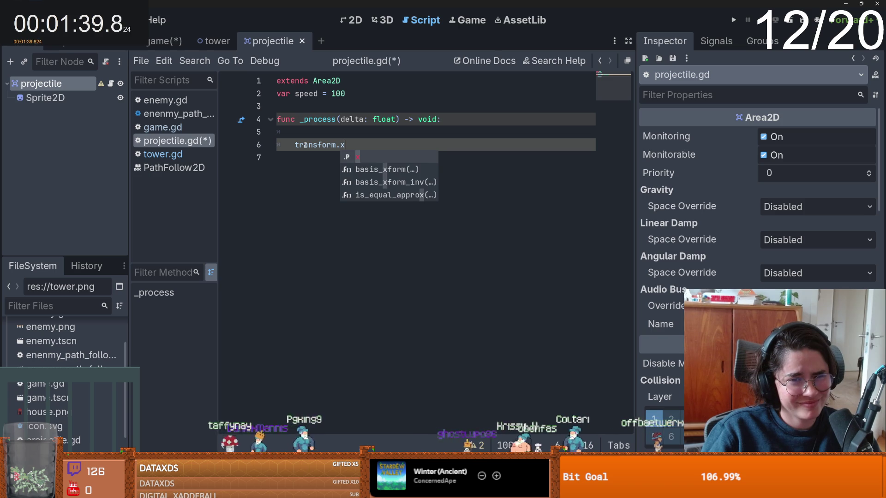
key("BackSpace")
key("BackSpace")
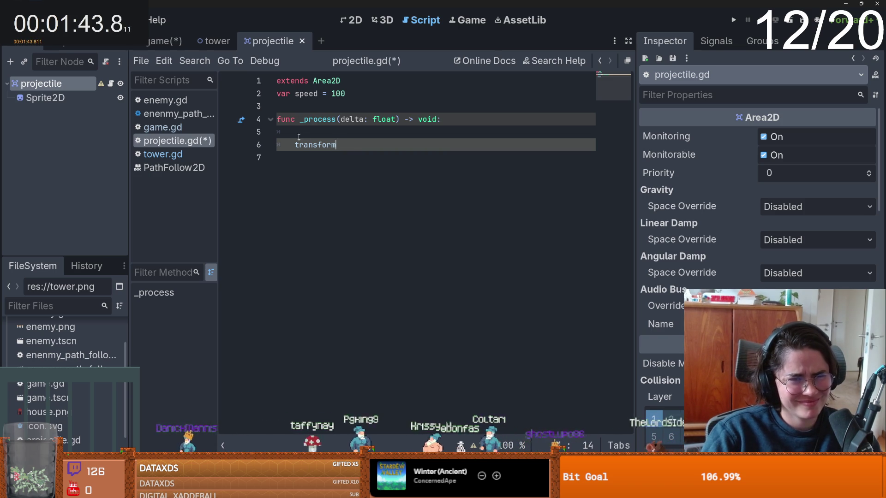
- Complete the movement line as transform.x = speed * delta
key("Up")
key("BackSpace")
key("BackSpace")
left_click(350, 131)
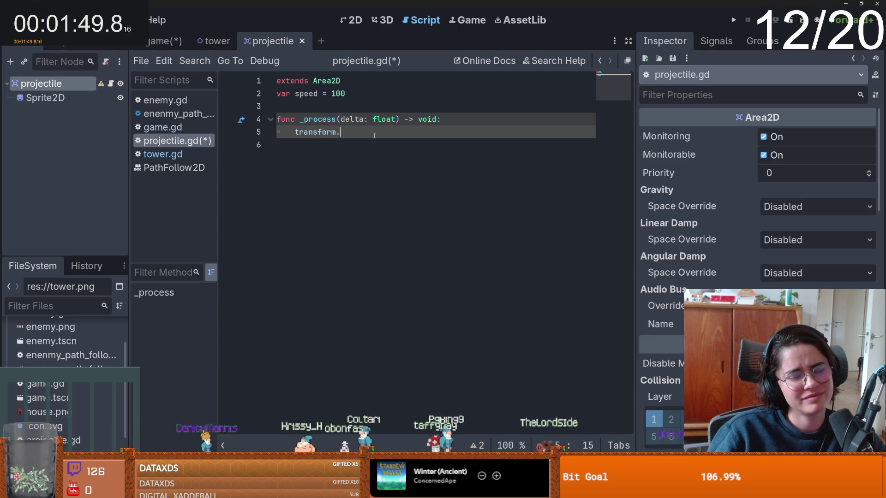
type(".x = d")
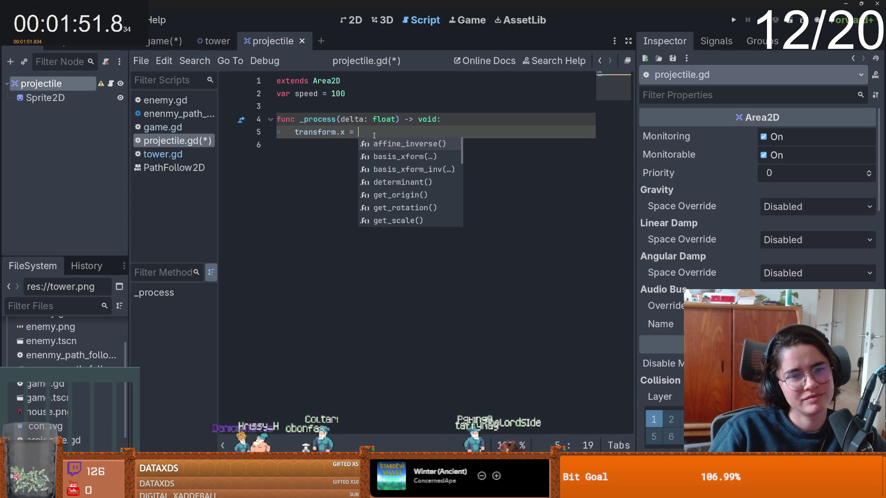
key("BackSpace")
type("speed")
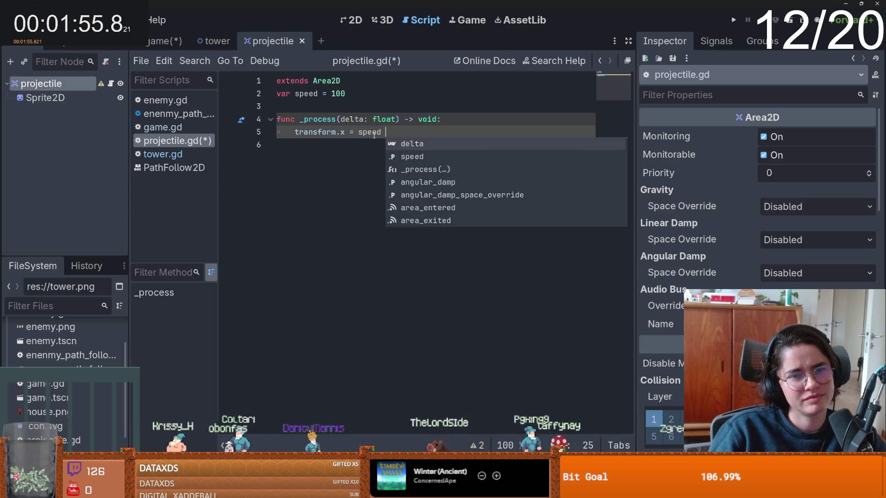
type(" *")
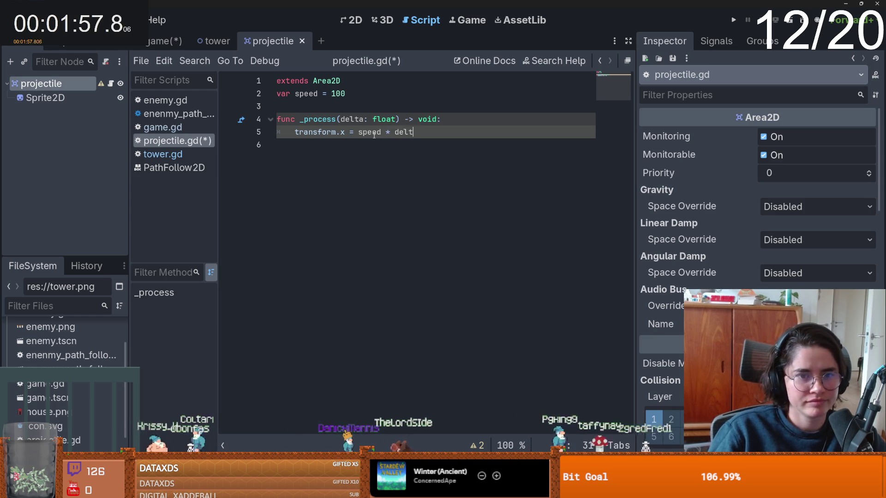
key("Return")
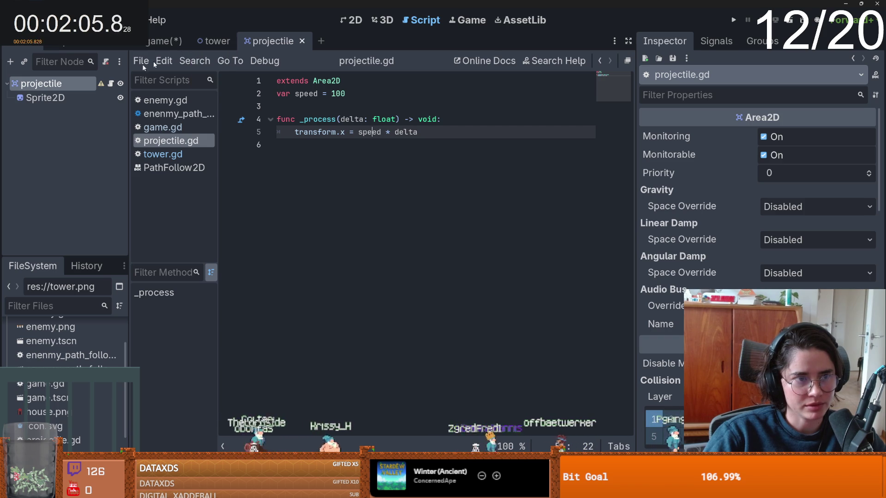
- Start adding a child node under projectile, searching for 'sol'
right_click(68, 85)
left_click(92, 112)
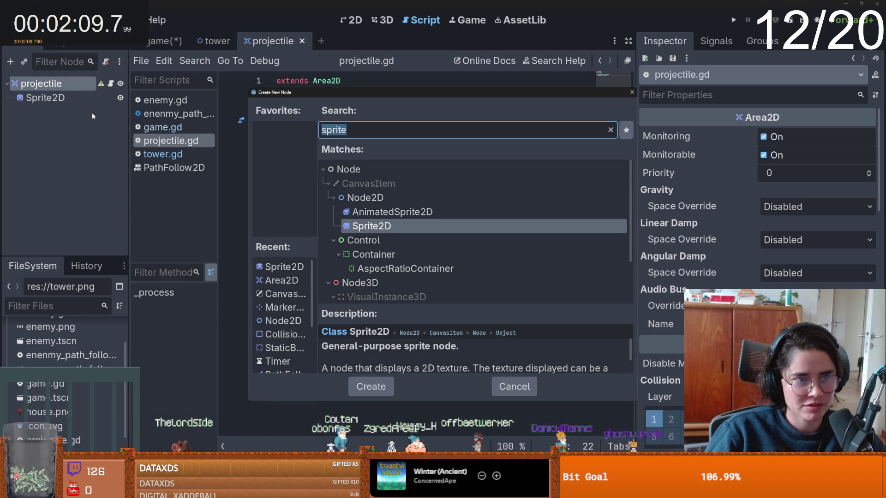
type("s")
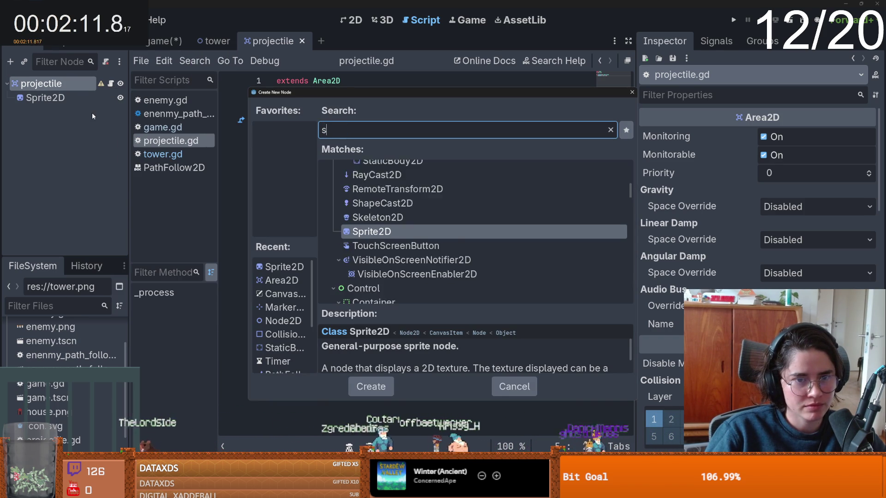
type("ol")
- Add a CollisionShape2D child to the projectile
key("BackSpace")
key("BackSpace")
key("BackSpace")
type("collisi")
key("Return")
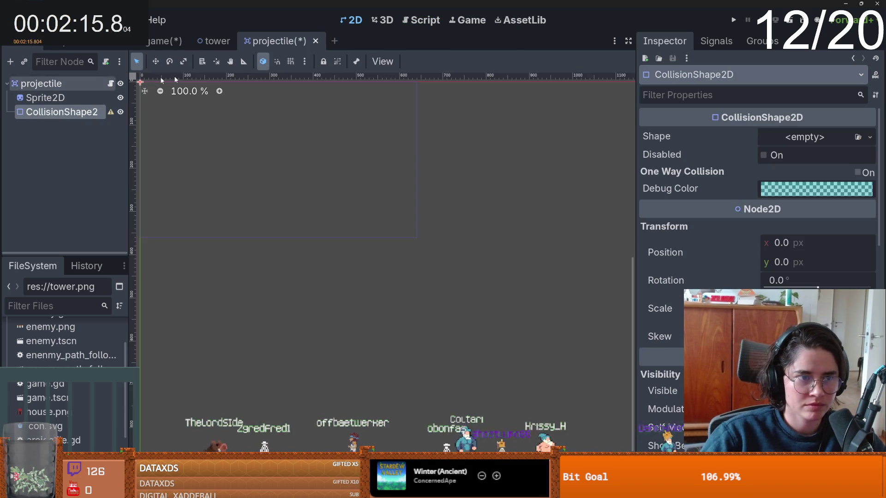
- Give the Sprite2D an AtlasTexture from tileset.png with its region around the blue bullet
scroll(197, 150, "up", 12)
scroll(354, 182, "up", 11)
left_click(45, 98)
left_click(869, 138)
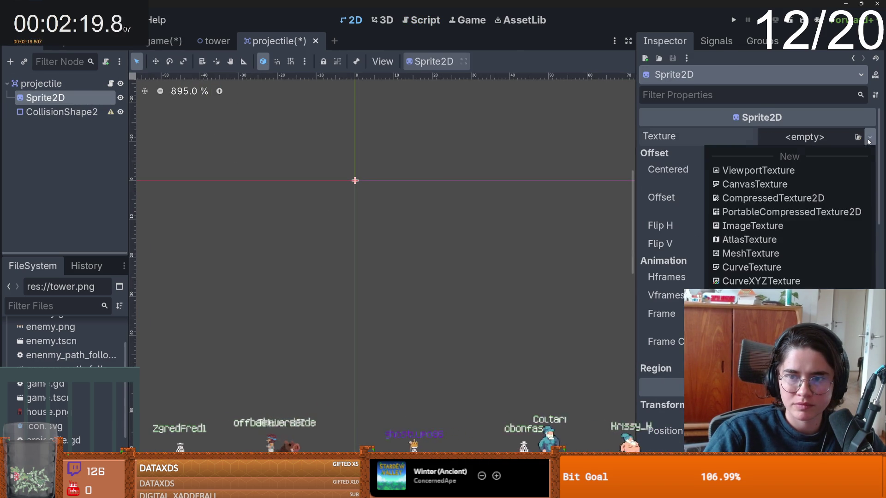
left_click(850, 239)
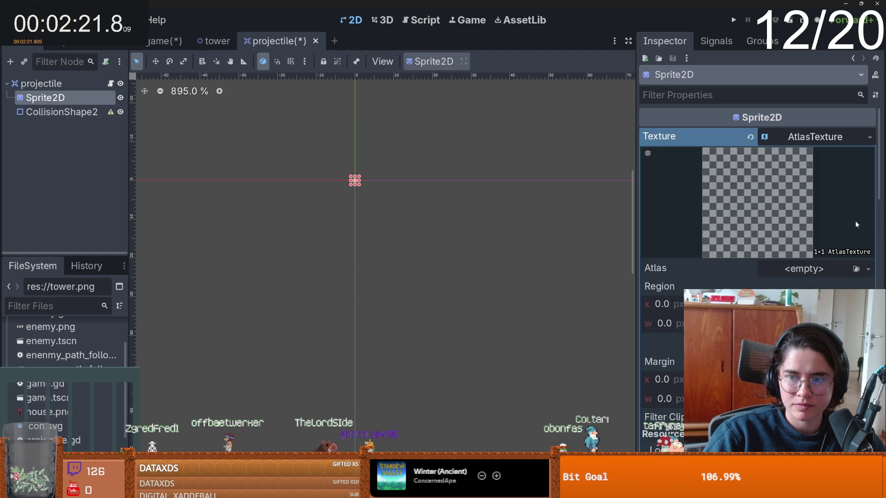
left_click(871, 269)
left_click(748, 369)
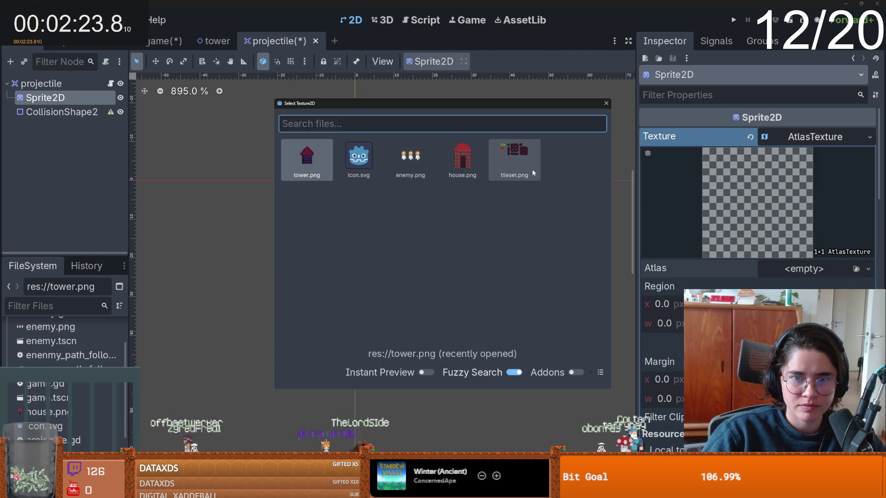
double_click(516, 174)
left_click(780, 297)
scroll(421, 227, "up", 5)
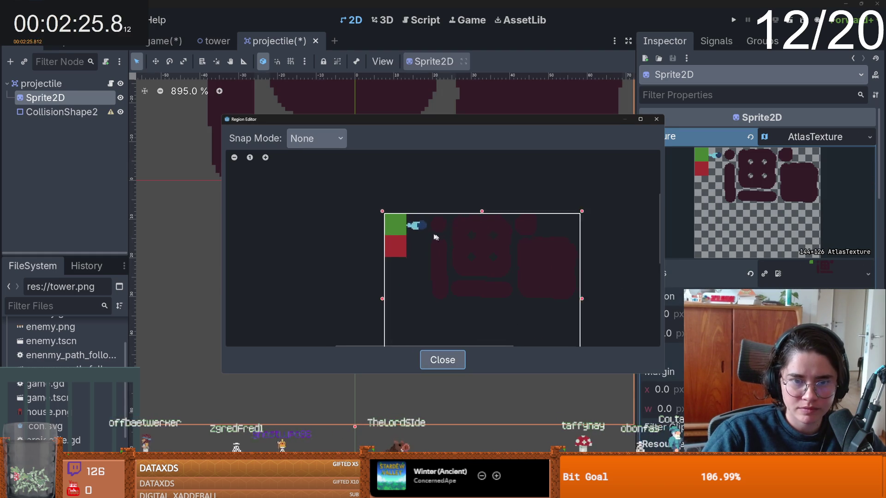
left_click_drag(377, 201, 390, 205)
left_click_drag(434, 237, 432, 236)
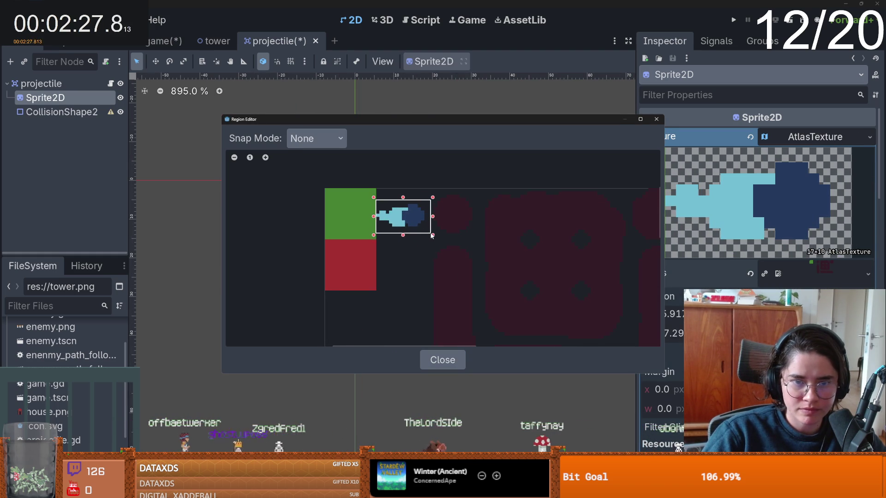
left_click(657, 119)
- Set the collision to a RectangleShape2D and fit its edges around the bullet
scroll(356, 180, "up", 3)
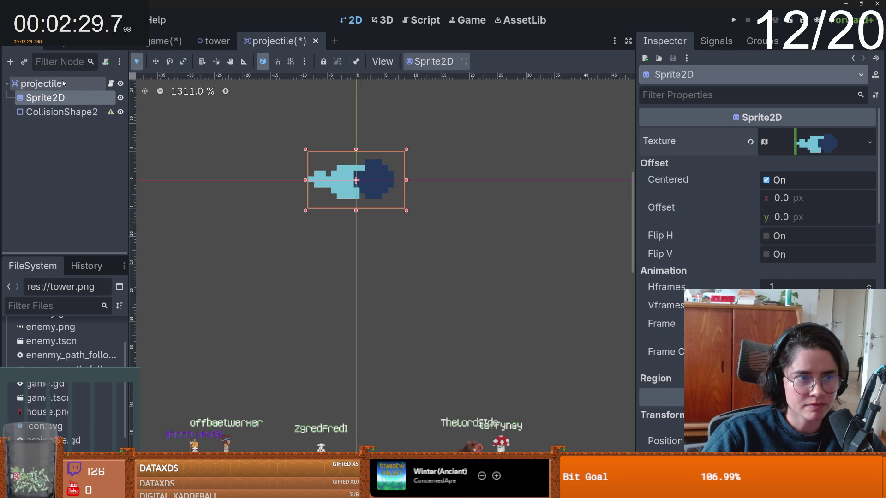
left_click(83, 113)
left_click(839, 134)
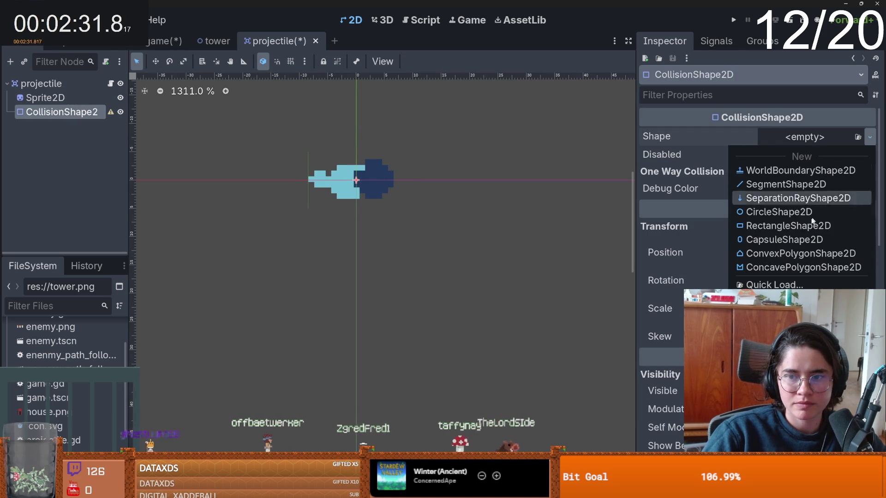
left_click(780, 212)
left_click_drag(401, 181, 395, 181)
left_click(870, 137)
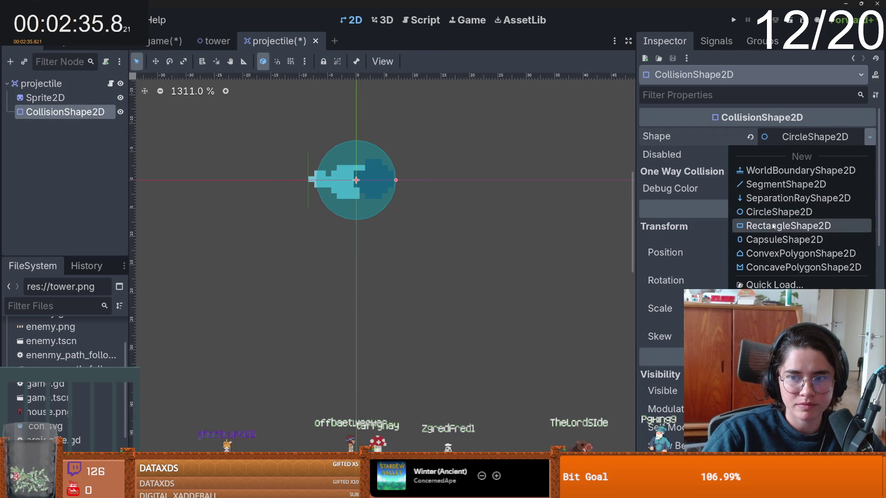
left_click(791, 226)
left_click(361, 129)
left_click(361, 128)
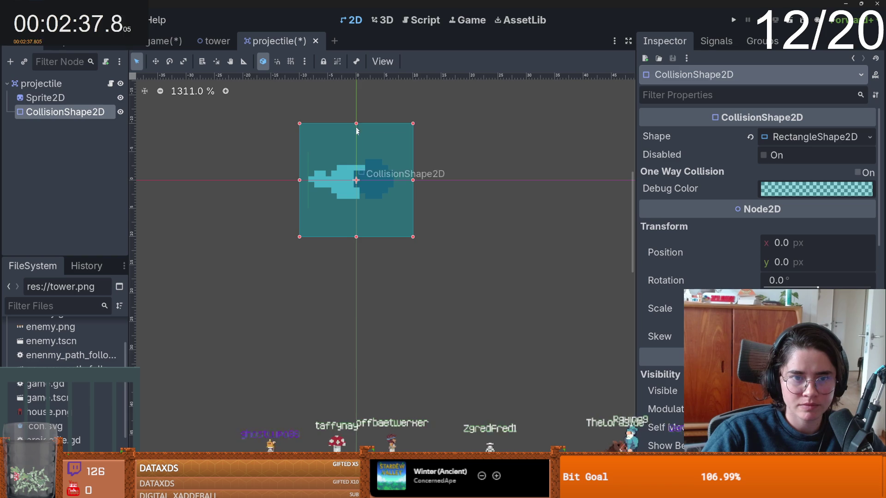
left_click_drag(355, 126, 359, 172)
left_click_drag(358, 237, 358, 203)
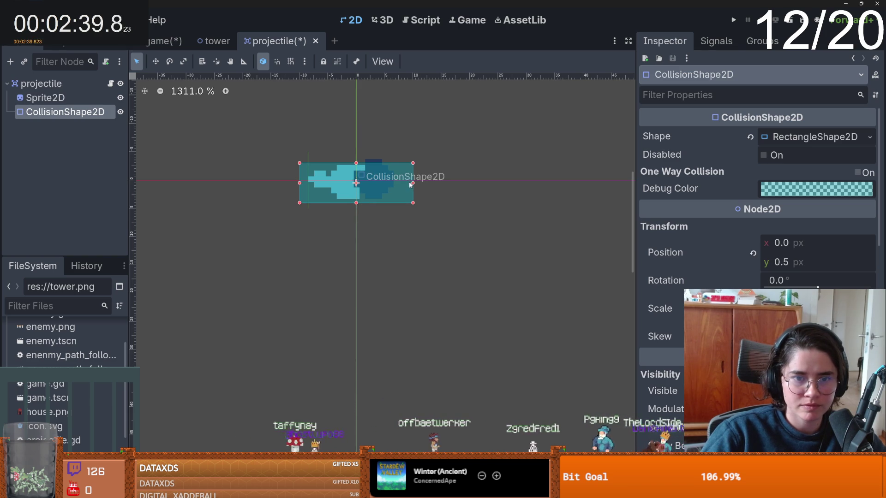
left_click_drag(406, 184, 396, 184)
- Save the projectile scene, then save the game scene
key("ctrl+s")
left_click(159, 41)
key("ctrl+s")
- Instance projectile.tscn onto the middle of the game map
right_click(402, 227)
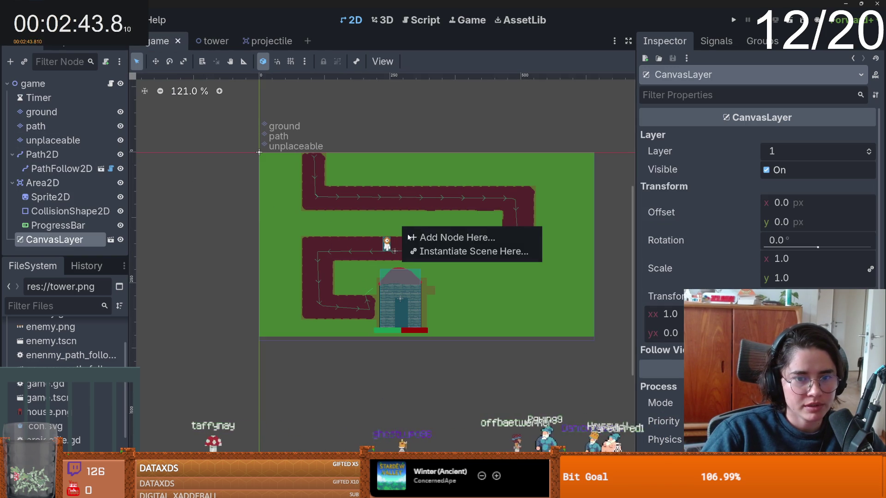
left_click(426, 251)
type("pro")
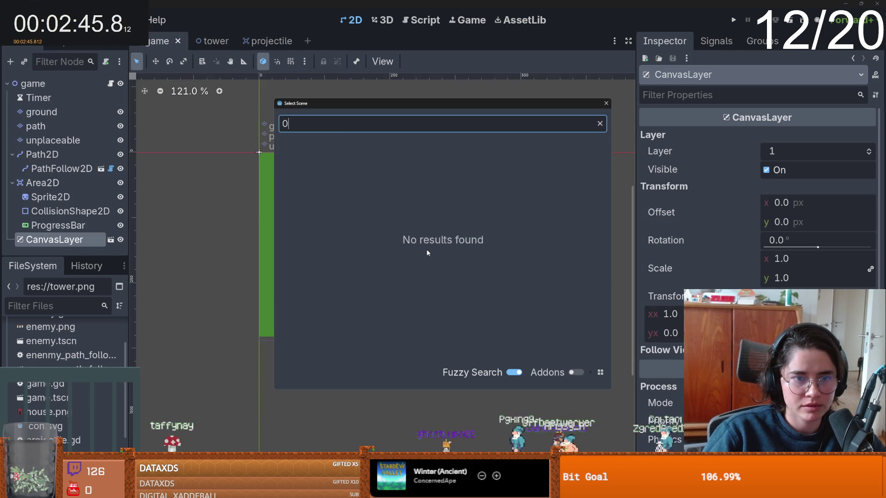
key("Return")
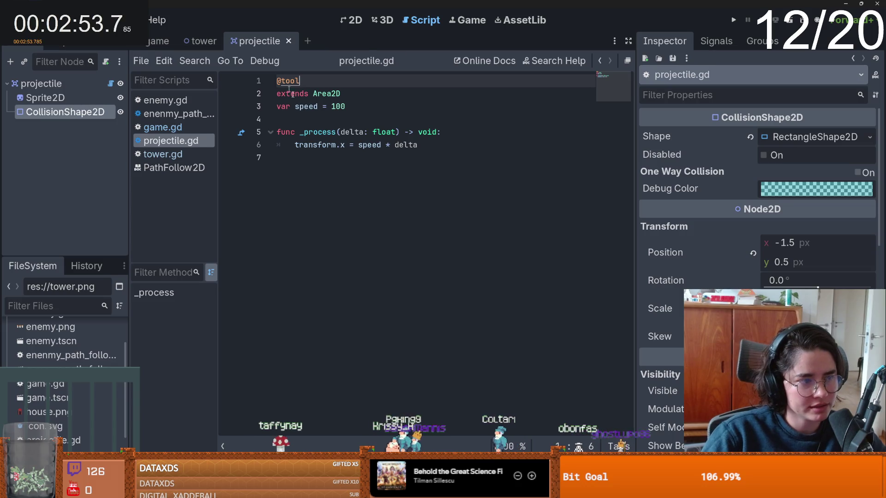
key("ctrl+Tab")
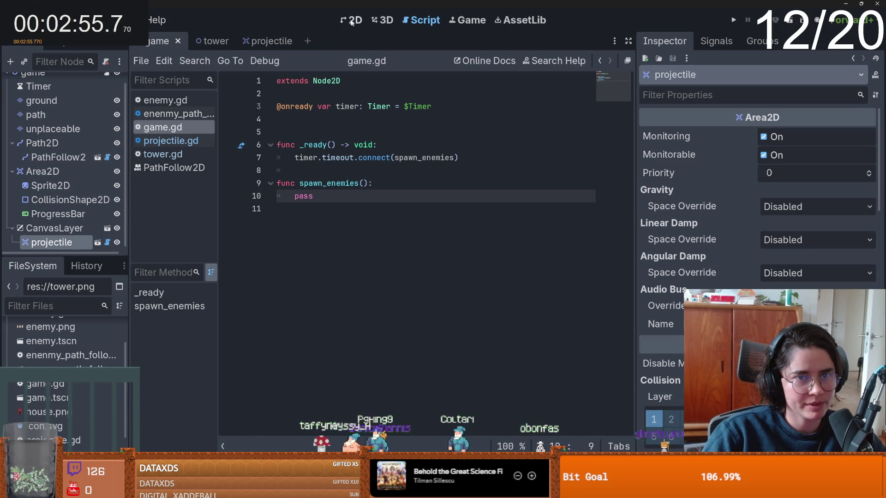
left_click(352, 21)
scroll(375, 234, "up", 1)
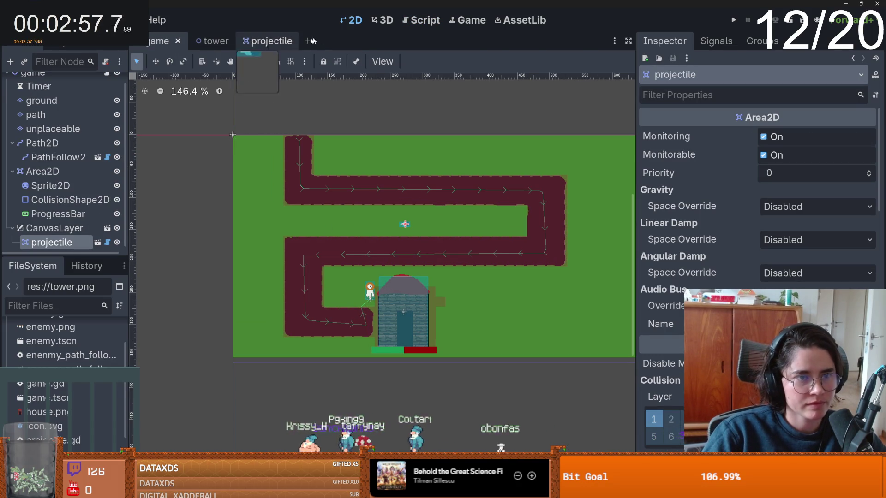
- Close the projectile, tower and game scene tabs, then reopen projectile.tscn and game.tscn
middle_click(287, 45)
left_click(228, 42)
middle_click(213, 44)
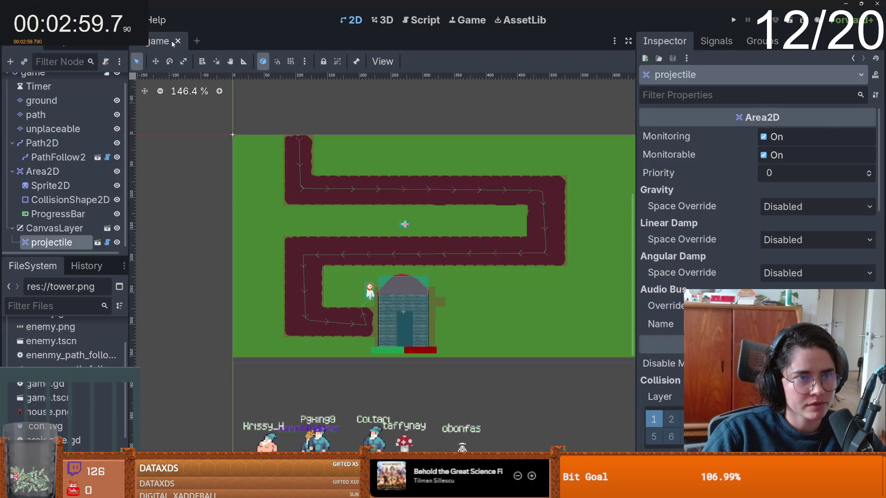
middle_click(159, 41)
scroll(81, 411, "down", 3)
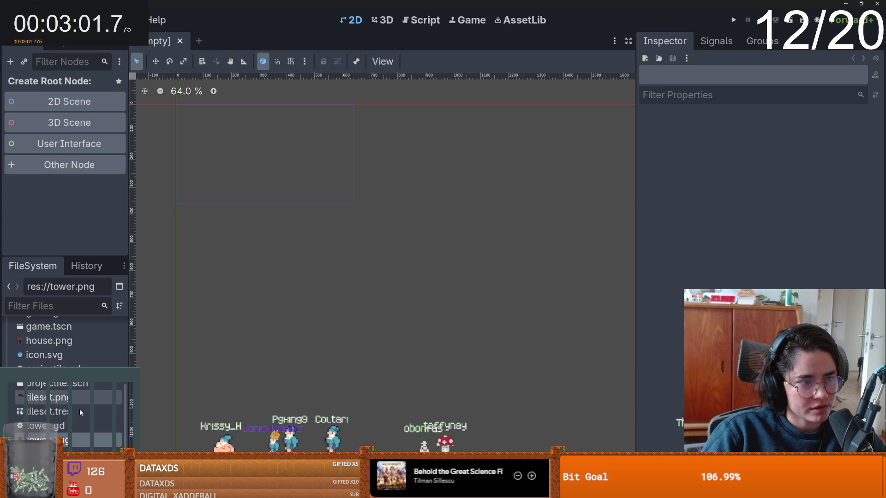
left_click(64, 387)
double_click(65, 387)
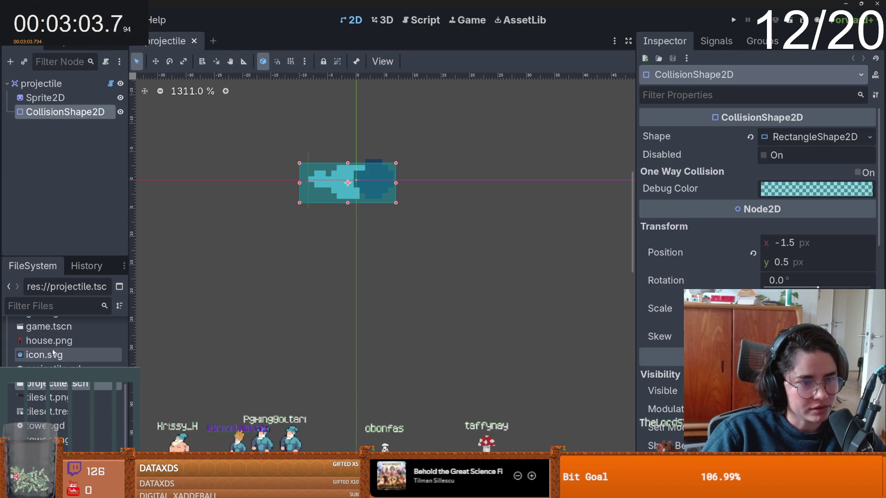
double_click(54, 328)
scroll(336, 223, "up", 3)
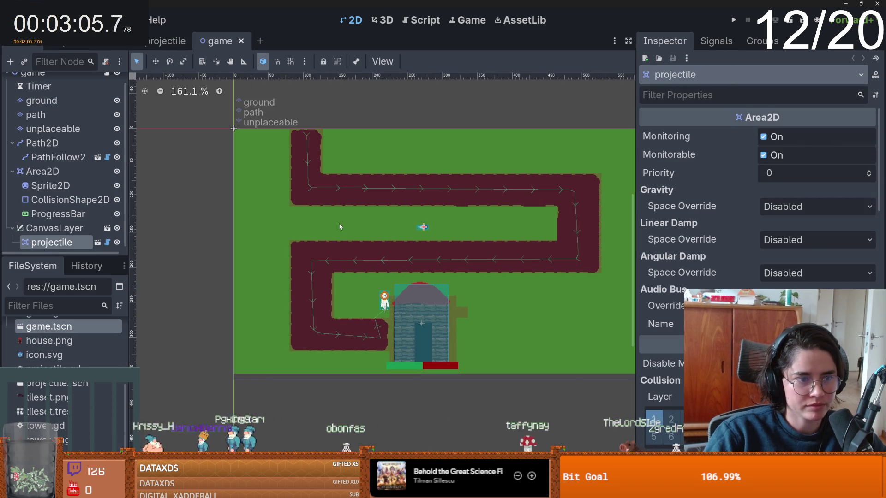
left_click(426, 227)
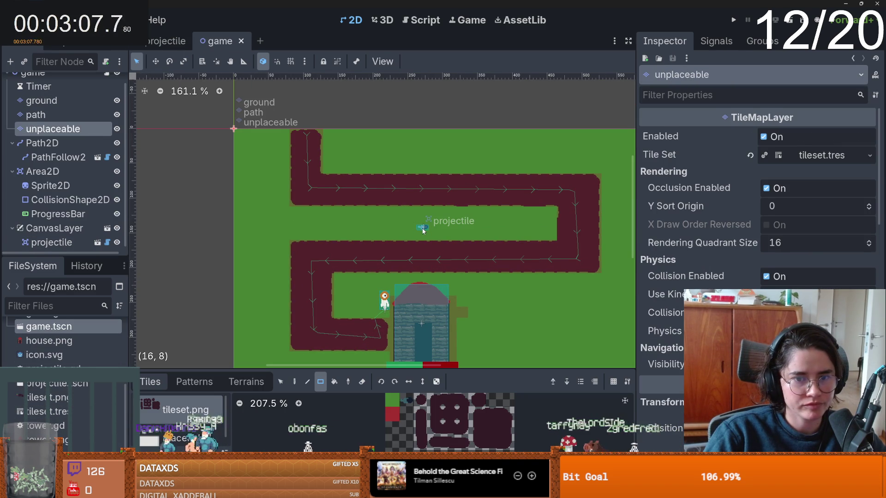
- Run the game, hit the float-to-transform.x error, stop it, and select 'speed' on line 6
left_click(733, 20)
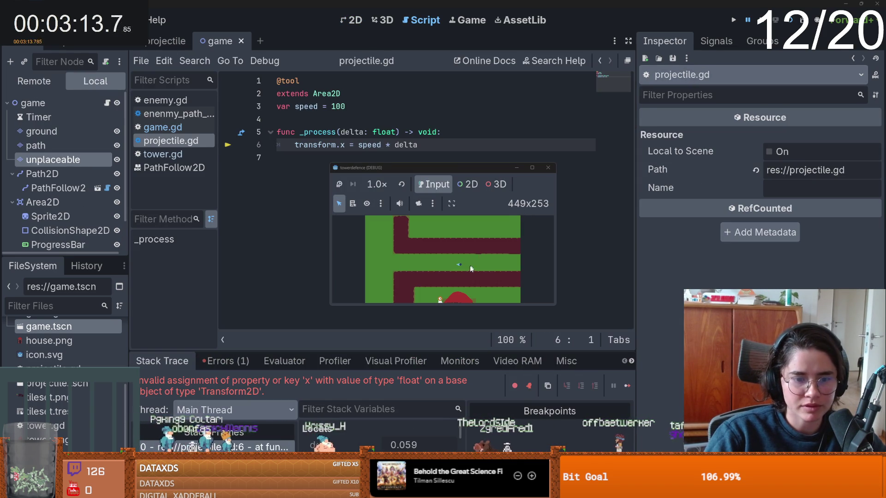
left_click(549, 168)
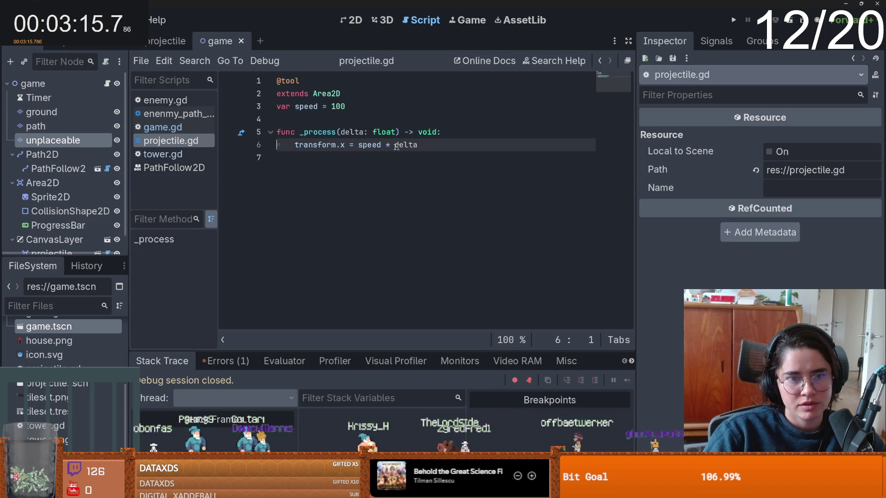
double_click(370, 145)
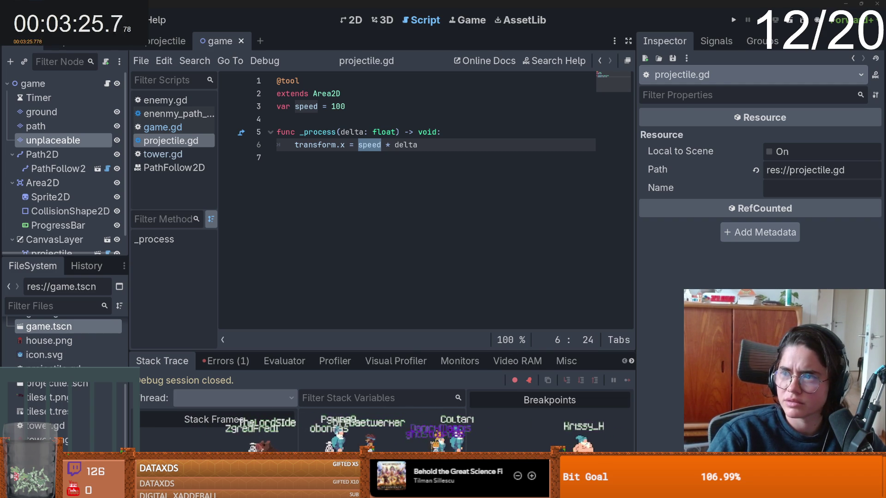
key("alt+Tab")
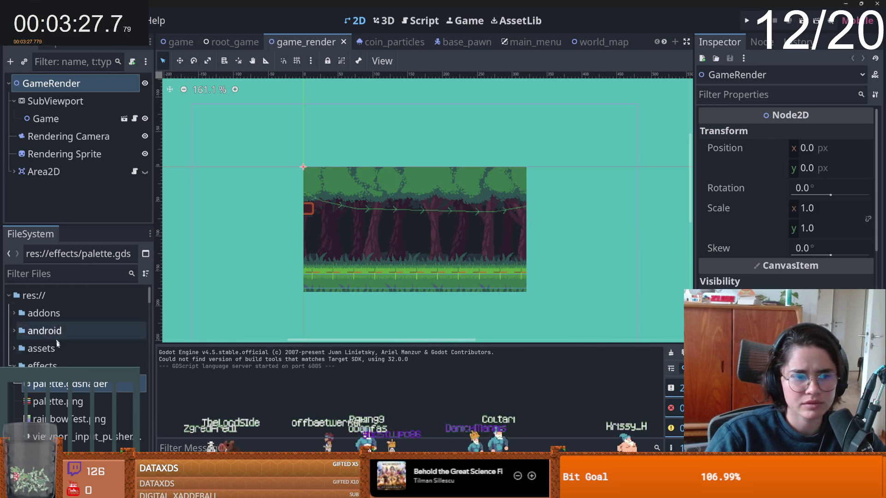
- Filter the other project's files for 'gnome', browse the results, and close its editor window
left_click(49, 275)
type("archer")
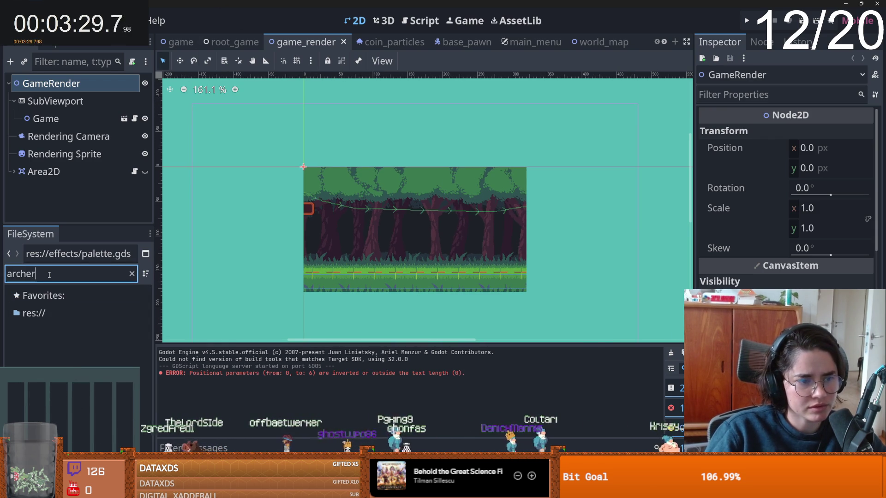
type("gnomes")
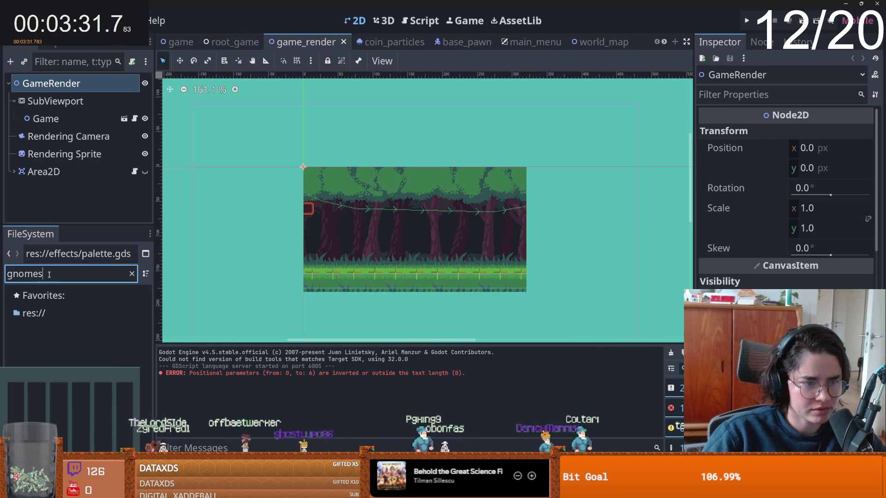
key("BackSpace")
scroll(85, 384, "down", 3)
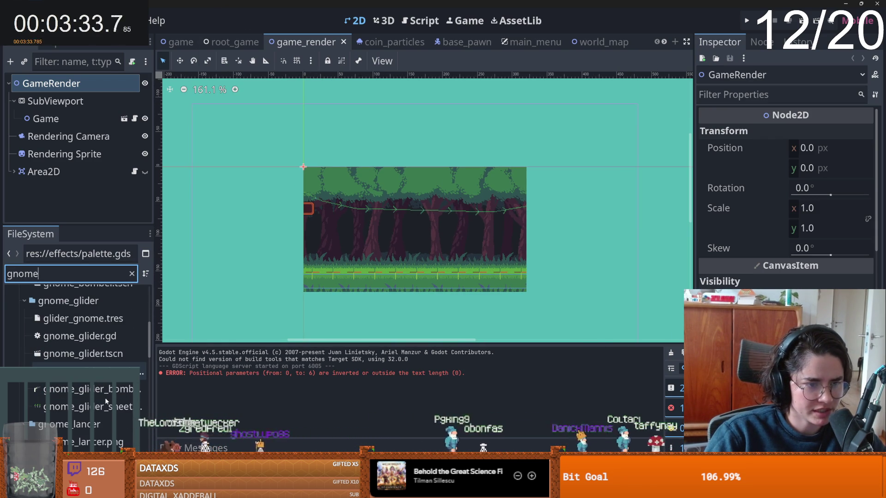
scroll(117, 409, "down", 1)
scroll(117, 409, "down", 4)
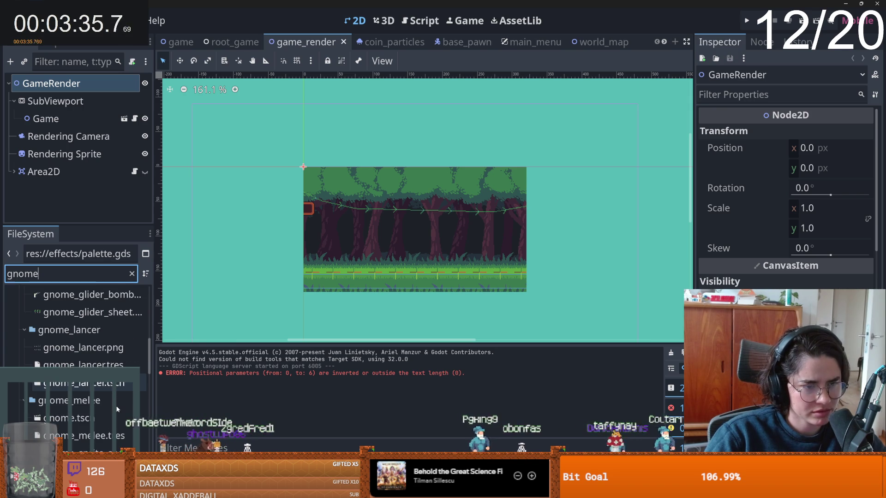
scroll(118, 409, "down", 6)
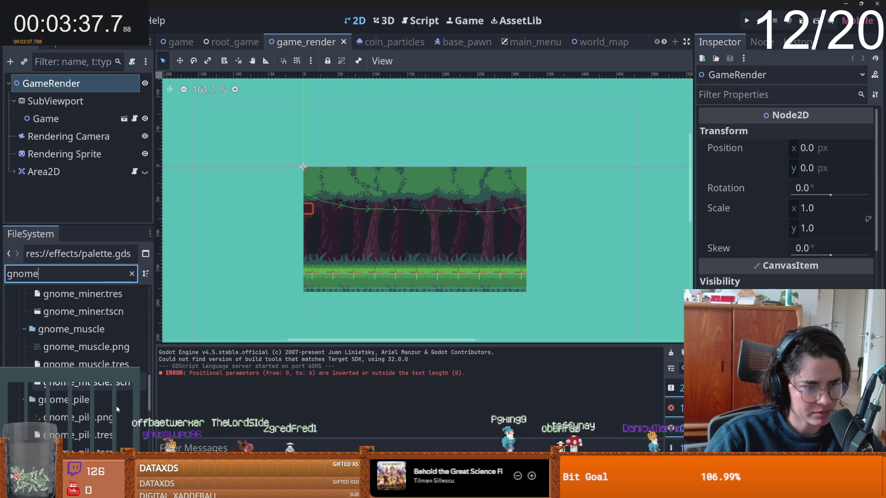
scroll(117, 410, "down", 5)
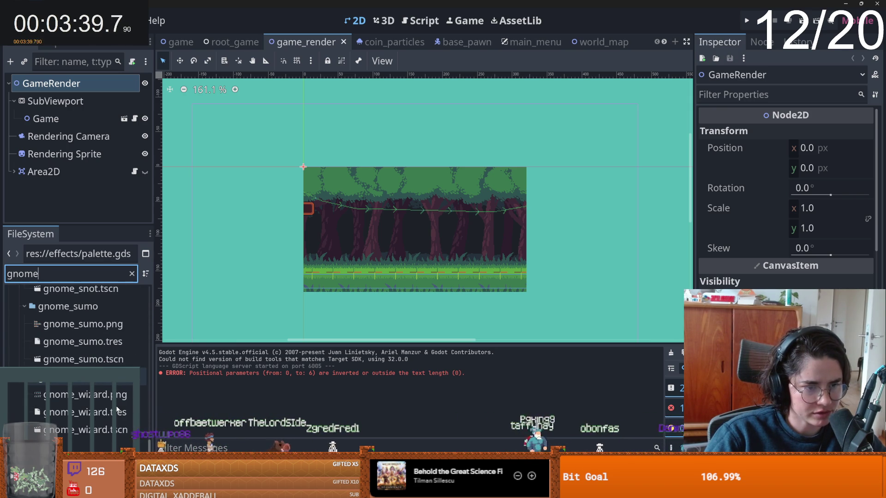
double_click(560, 24)
left_click(544, 147)
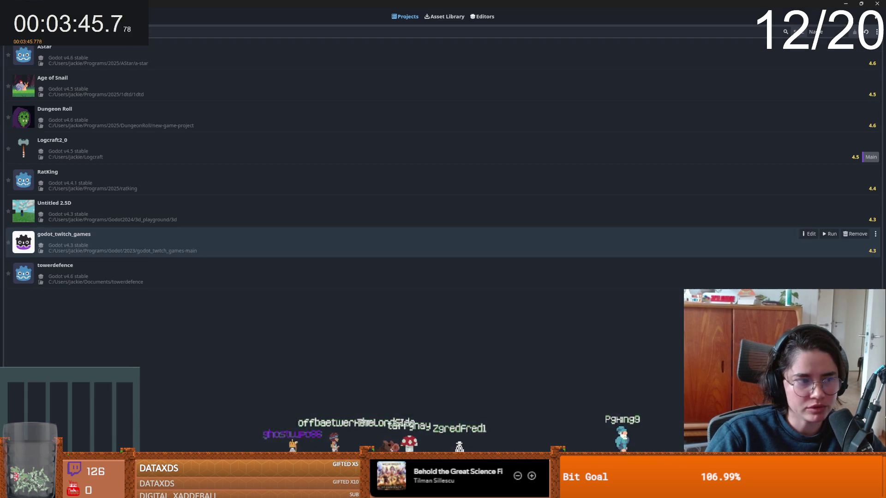
- Open Dungeon Roll in the editor and filter its files for 'project'
double_click(156, 108)
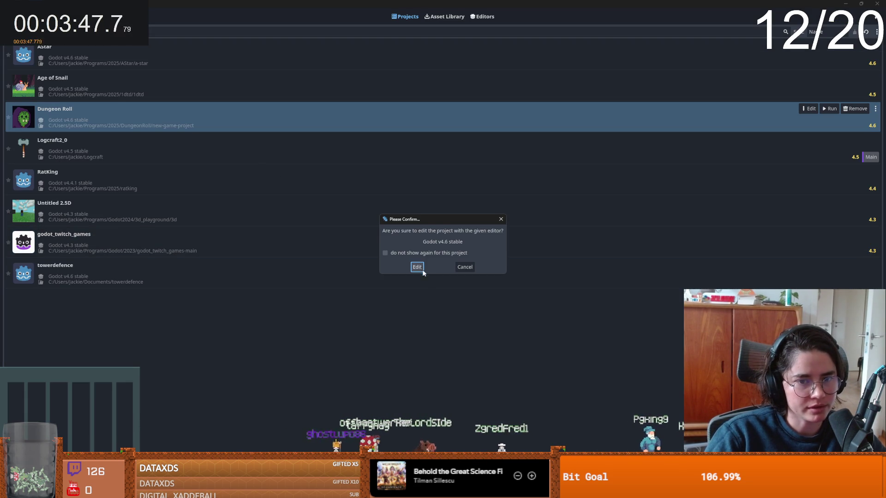
left_click(417, 266)
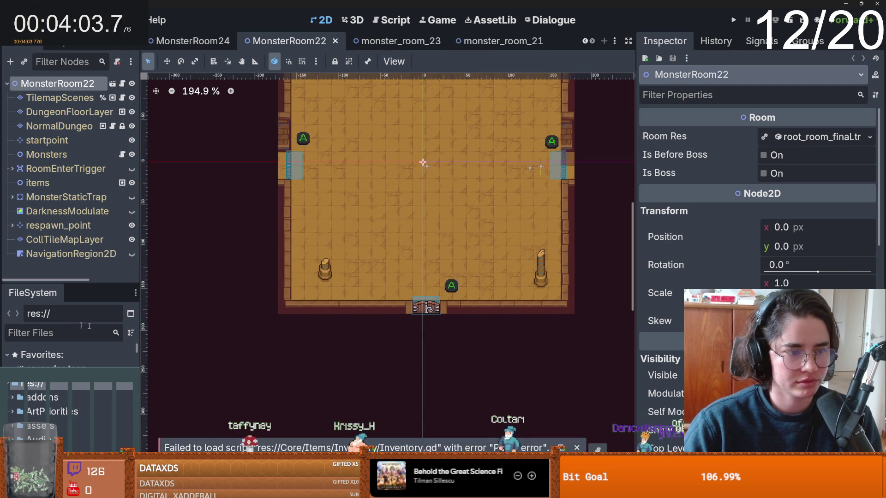
left_click(115, 333)
type("project")
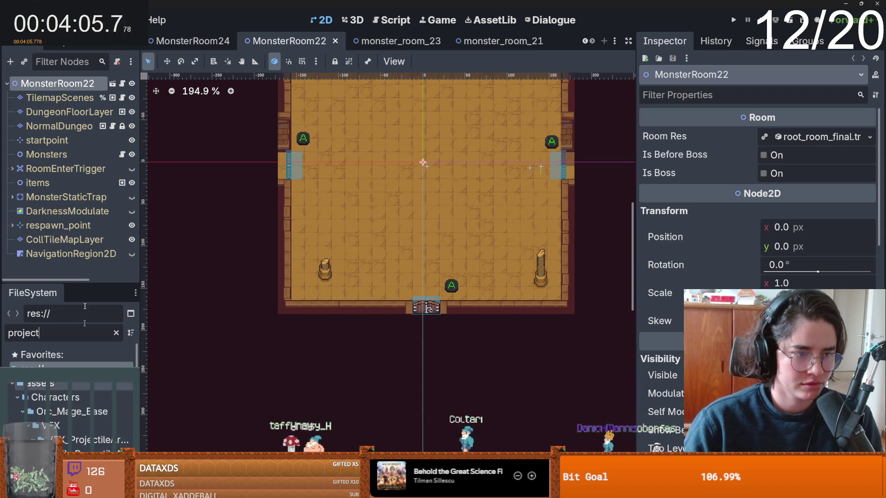
- Open projectile.tscn and arrow_projectile.tscn and view the arrow projectile's script
scroll(93, 352, "down", 5)
scroll(76, 431, "up", 4)
left_click(72, 362)
double_click(71, 362)
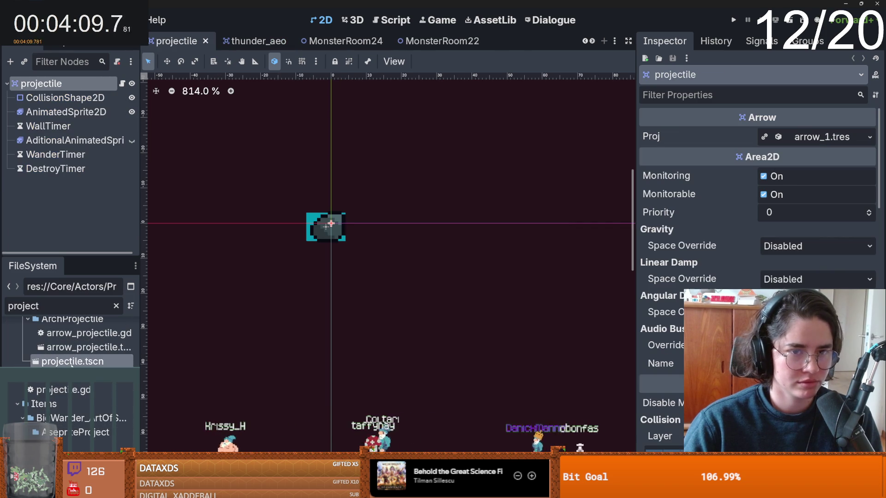
double_click(88, 348)
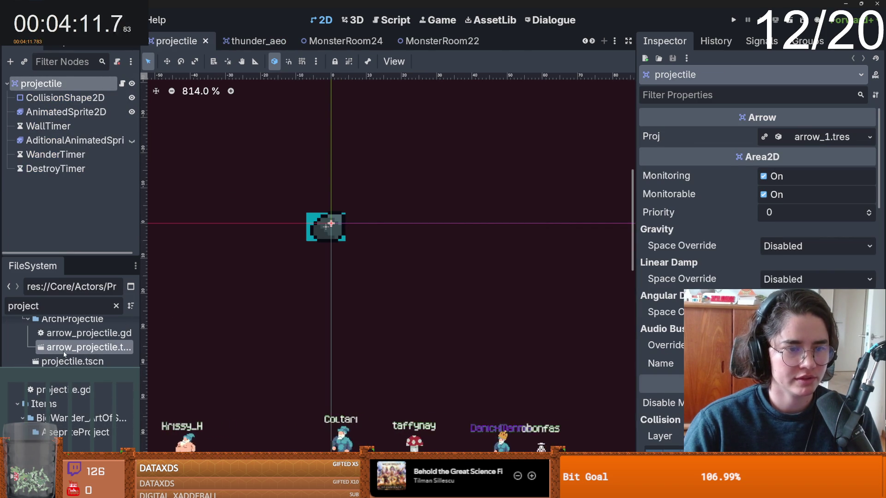
left_click(121, 83)
scroll(393, 224, "up", 15)
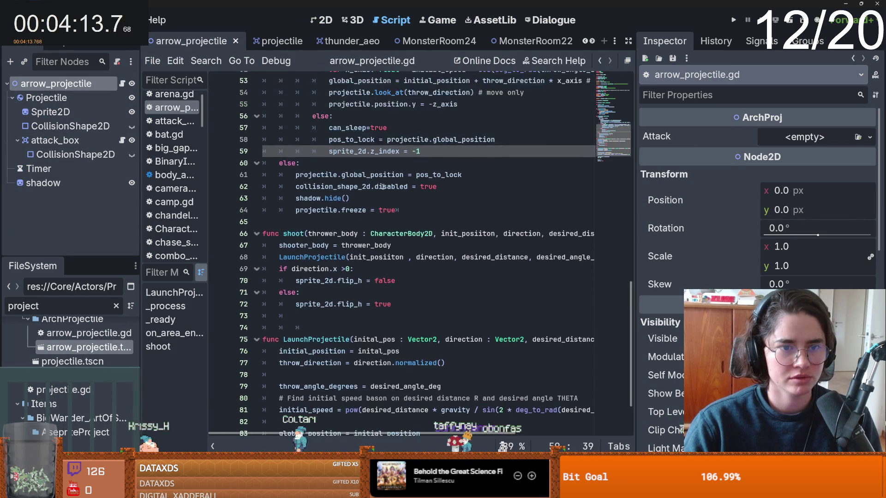
scroll(393, 224, "down", 14)
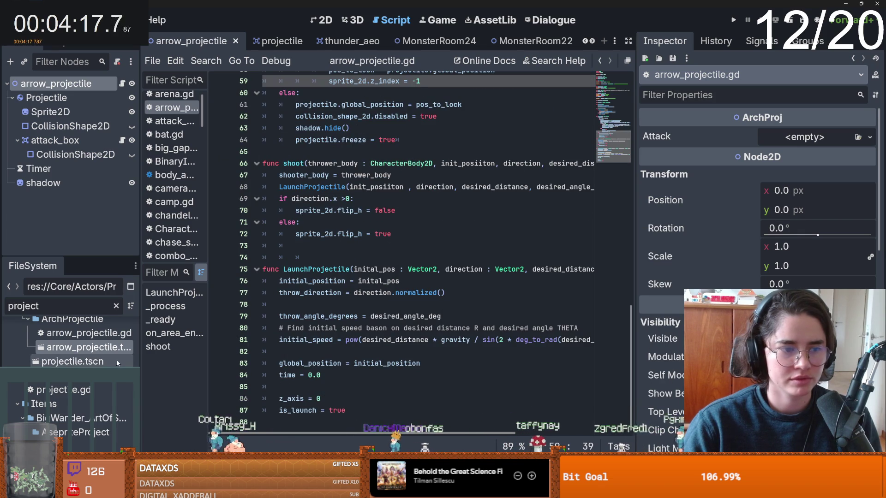
- In the projectile script, select line 87: position += transform.x * speed * delta
double_click(73, 361)
scroll(322, 281, "down", 18)
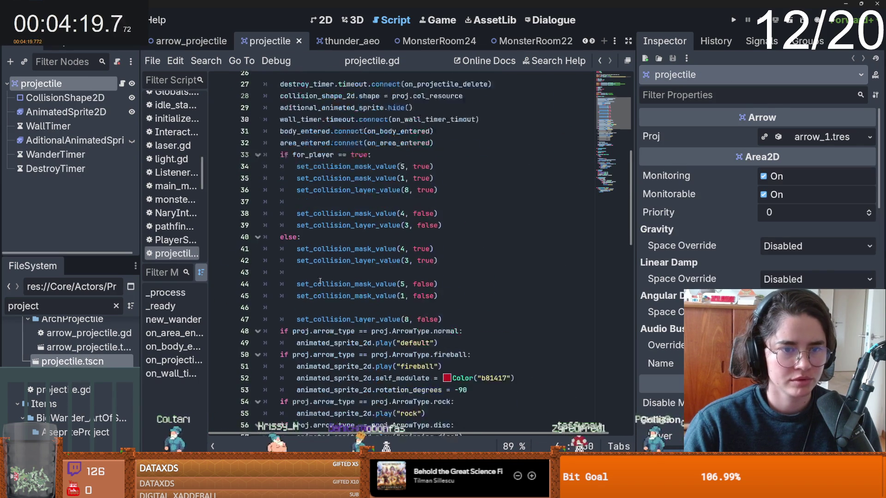
scroll(322, 282, "down", 3)
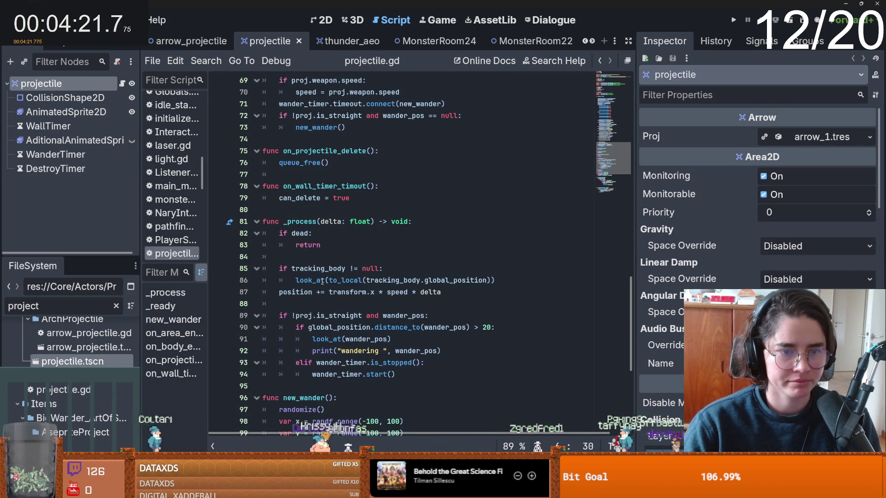
scroll(322, 282, "down", 5)
scroll(322, 281, "up", 2)
left_click(299, 186)
left_click(329, 187)
left_click_drag(381, 188, 456, 190)
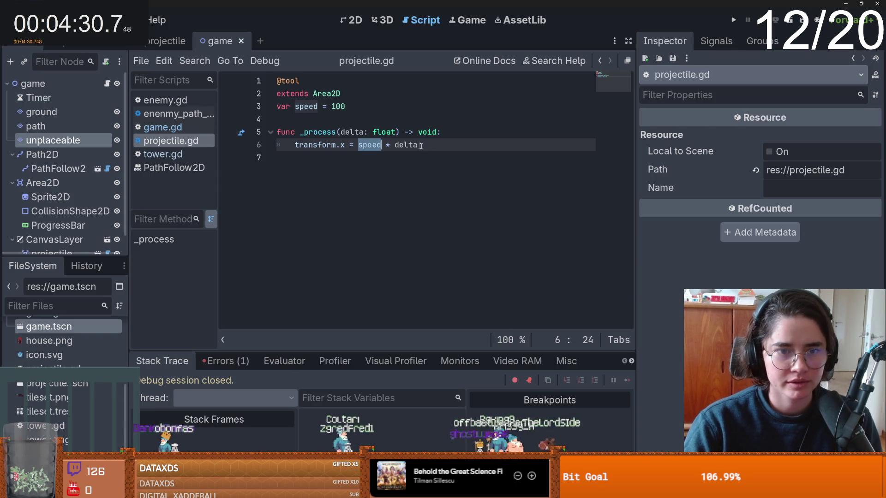
- Paste position += transform.x * speed * delta onto line 7 of projectile.gd and fix its indent
triple_click(420, 146)
left_click(425, 159)
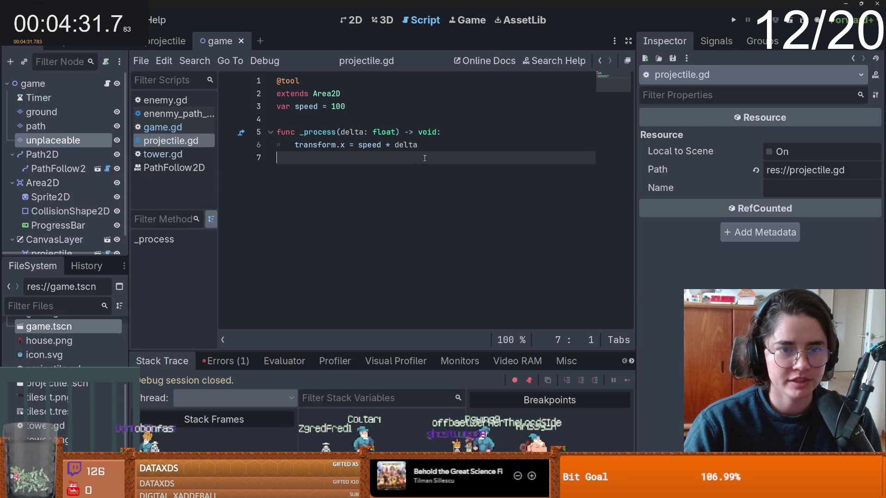
type("position += transform.x * speed * delta")
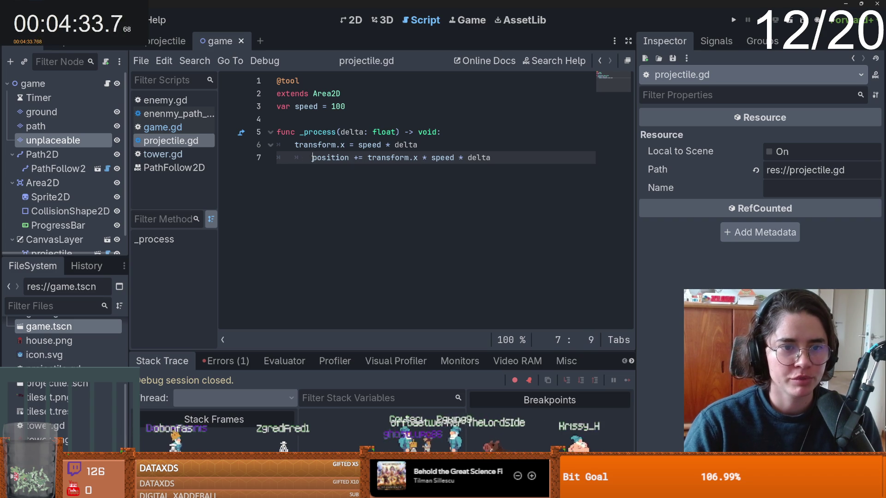
key("BackSpace")
left_click(393, 159)
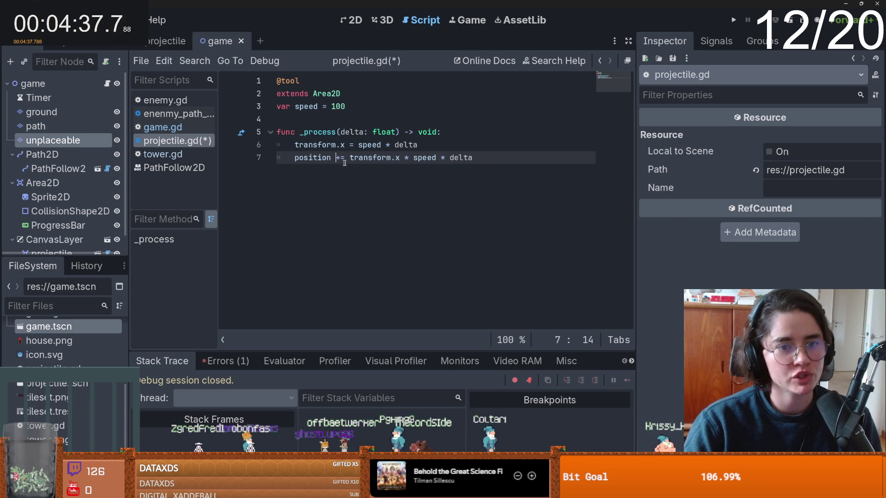
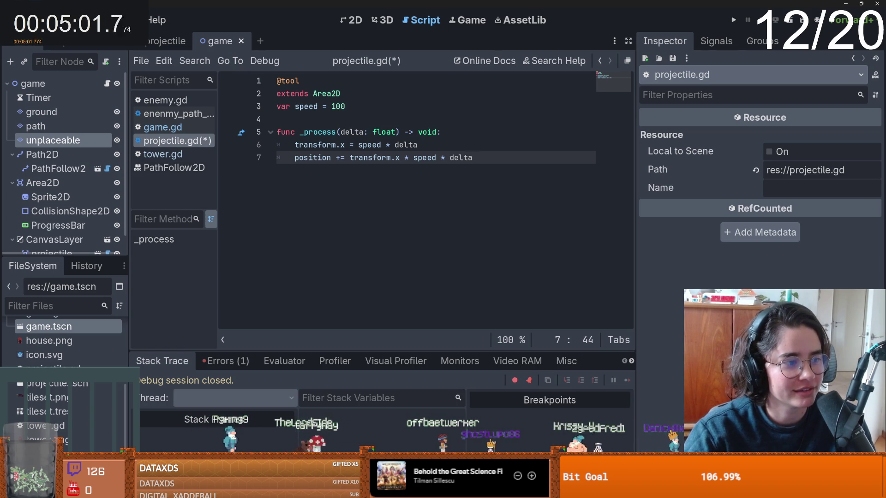
- Delete the transform.x = speed * delta line from projectile.gd's _process function
left_click_drag(419, 163, 443, 134)
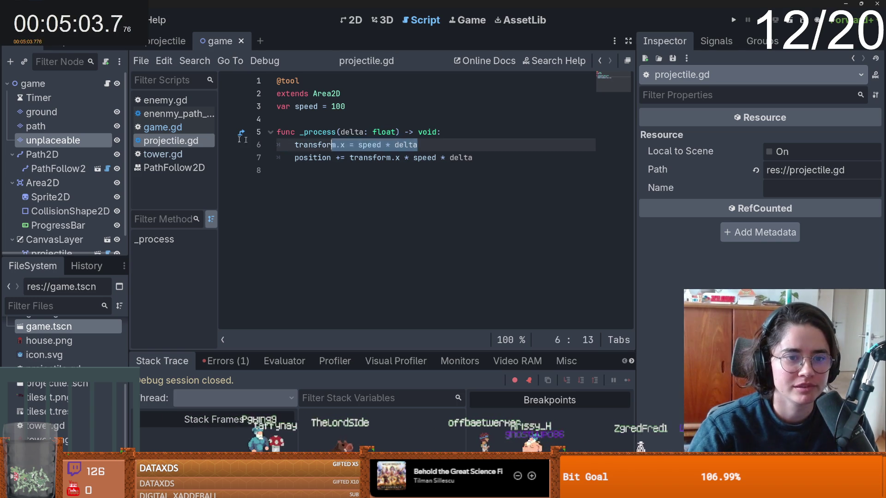
left_click(443, 142)
triple_click(443, 142)
key("BackSpace")
key("BackSpace")
key("BackSpace")
type("s")
left_click(308, 159)
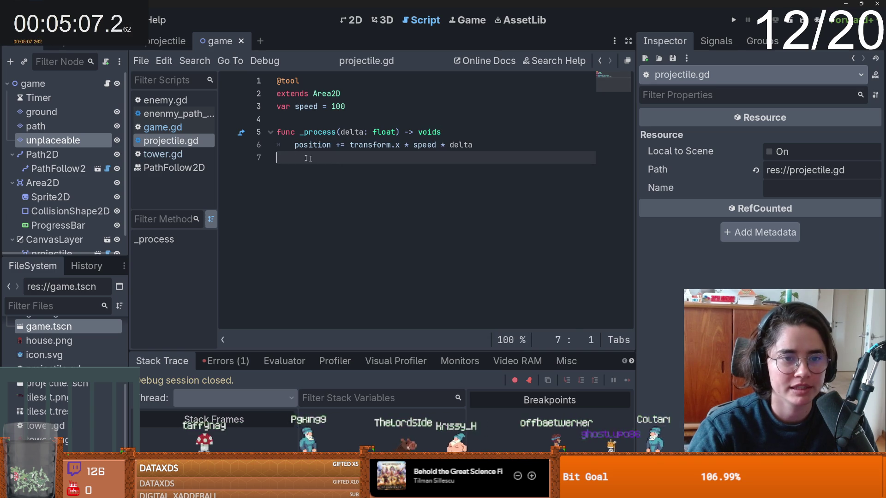
- Back in projectile.gd, remove the stray 's' after void in the function header
left_click(53, 140)
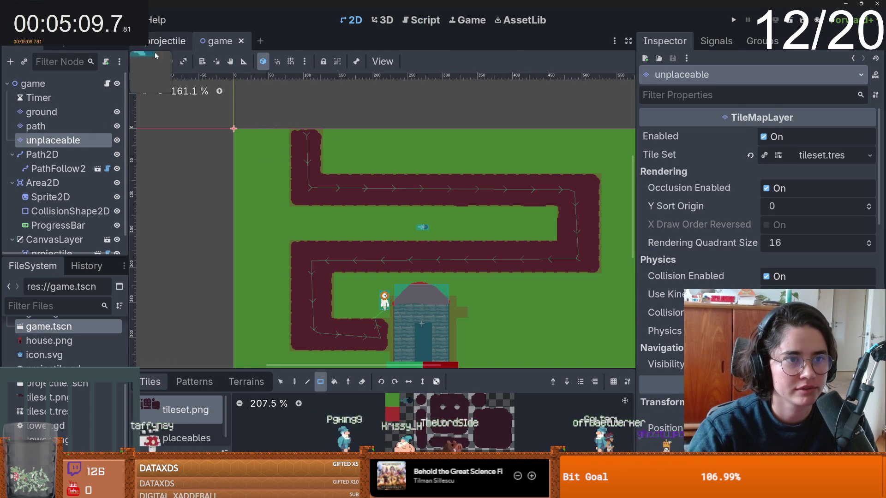
left_click(166, 41)
left_click(111, 84)
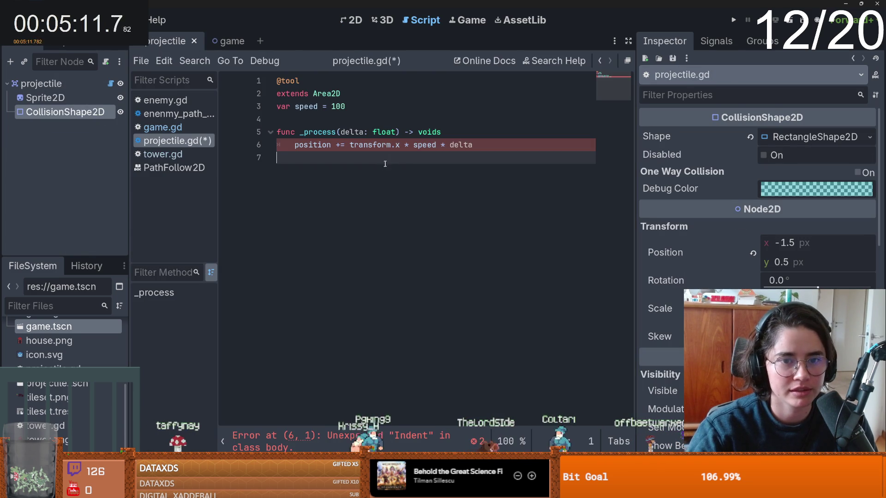
key("Up")
key("Up")
key("End")
key("BackSpace")
- Save projectile.gd and return to the game scene
key("ctrl+shift+o")
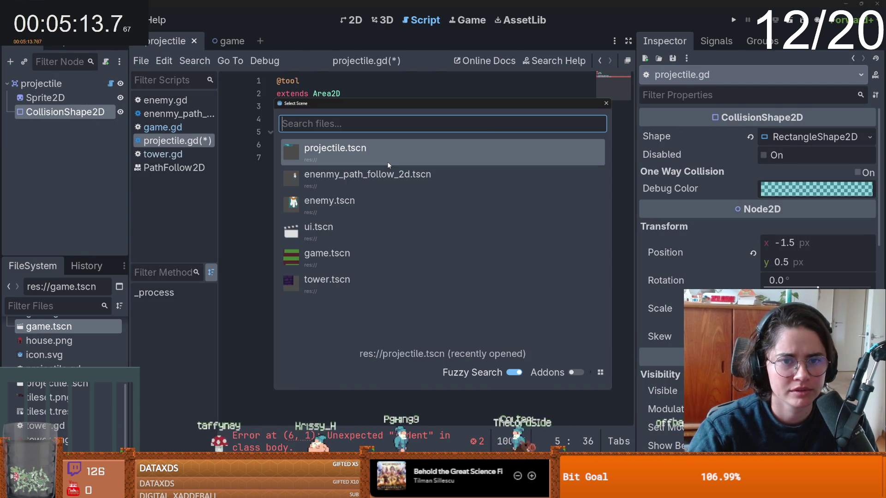
left_click(606, 106)
left_click(444, 133)
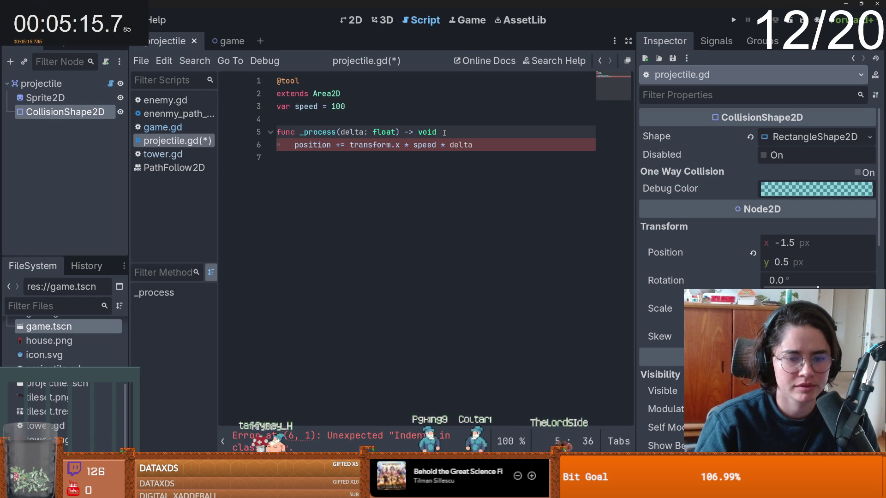
key("ctrl+s")
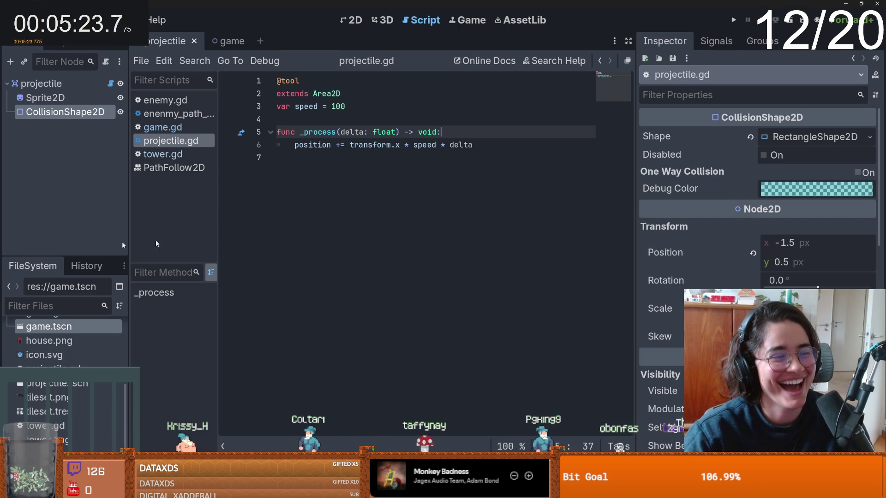
left_click(412, 235)
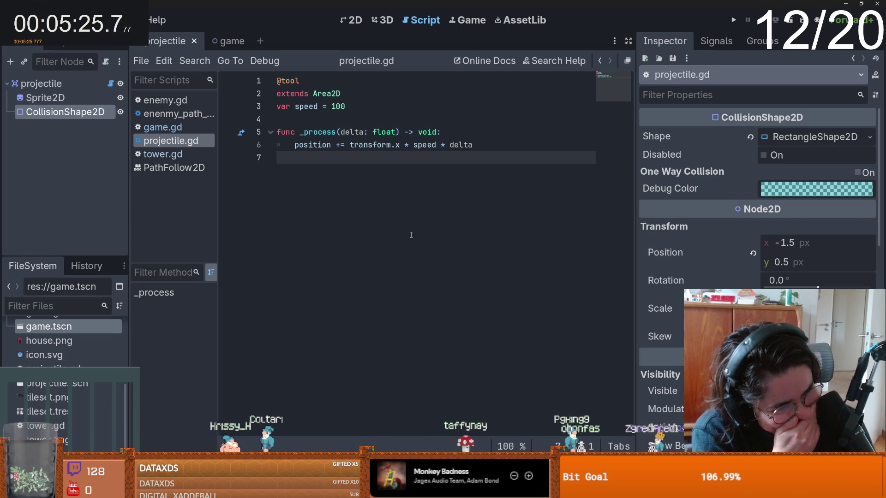
left_click(231, 41)
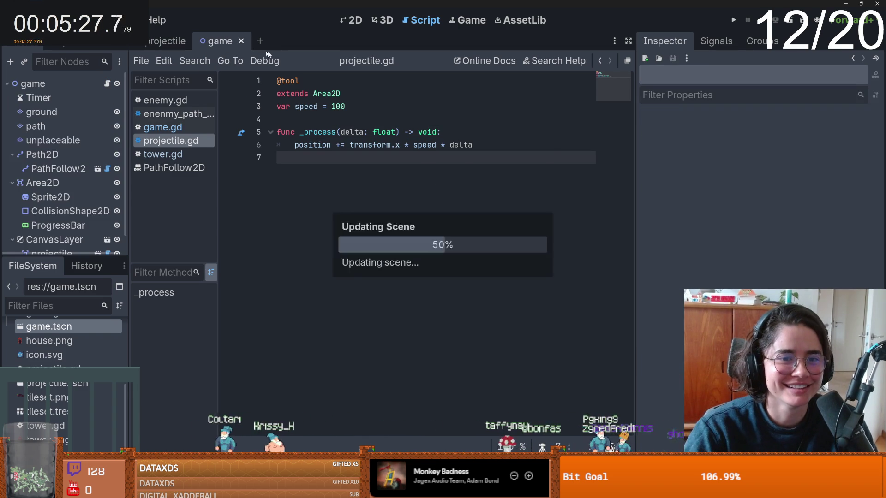
- Delete the projectile node under CanvasLayer in the game scene and confirm the deletion
left_click(354, 20)
scroll(323, 208, "down", 1)
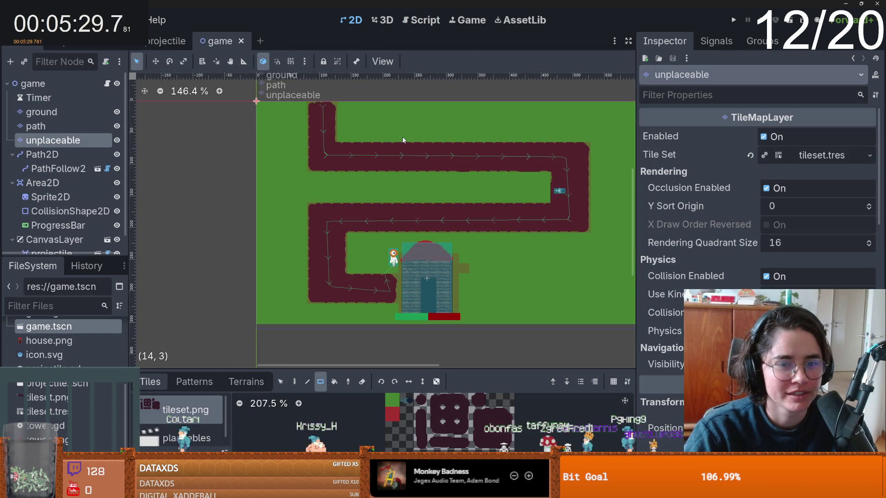
scroll(72, 226, "down", 1)
left_click(107, 224)
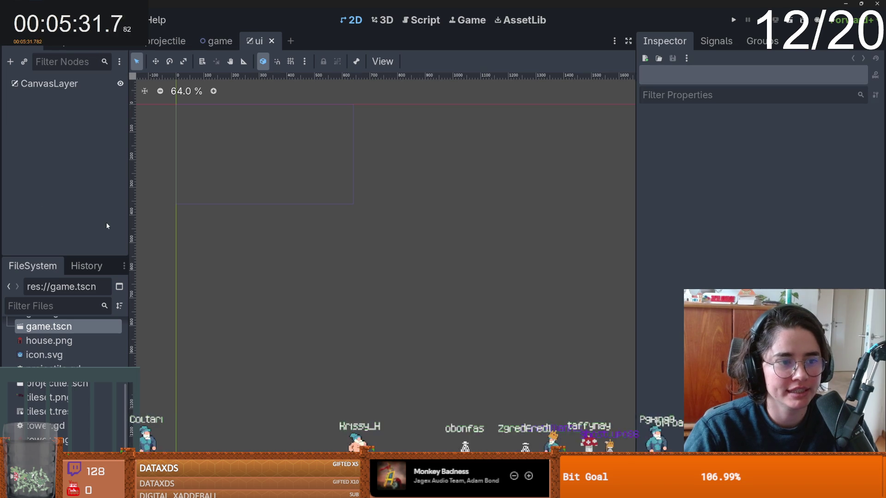
left_click(217, 41)
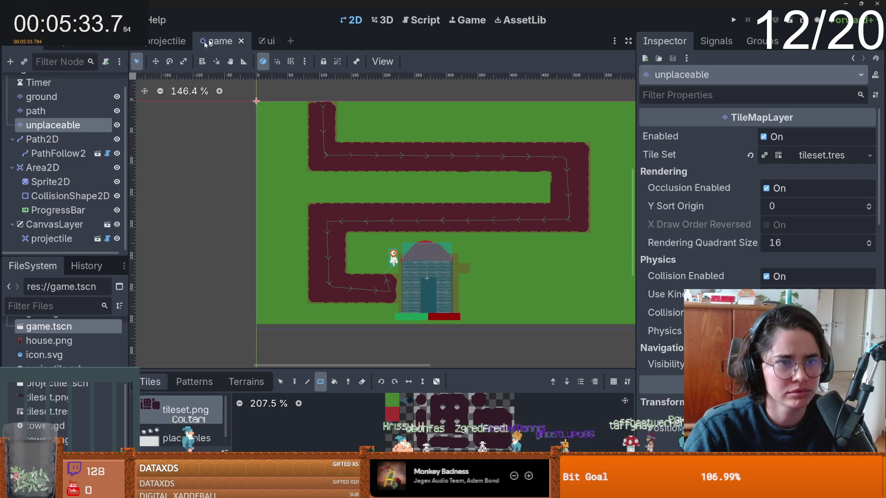
right_click(55, 240)
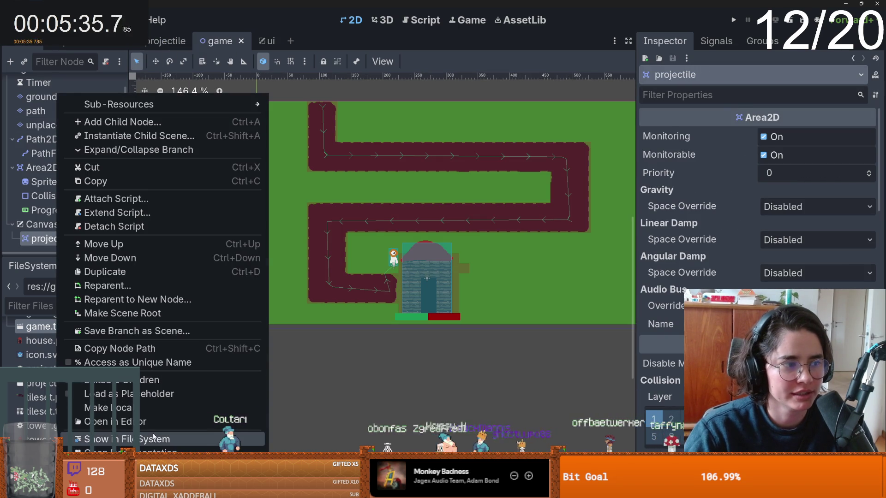
left_click(148, 467)
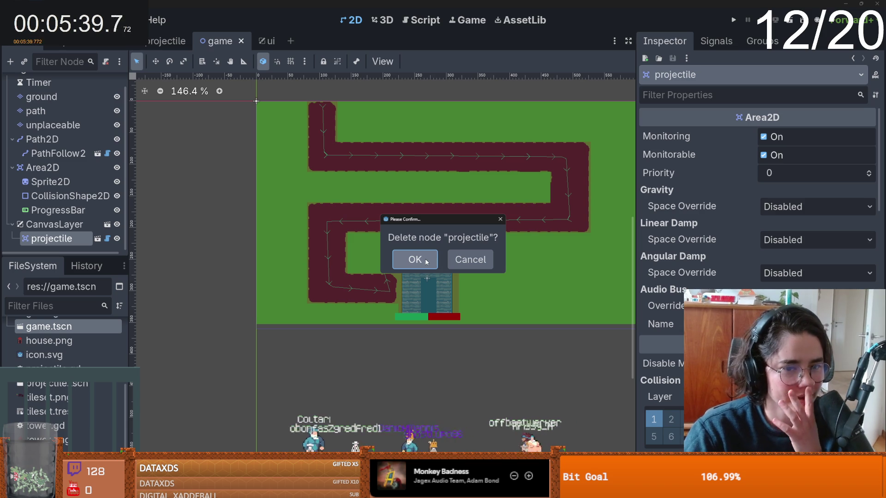
left_click(425, 262)
- Open the ui scene and add a ColorRect child under CanvasLayer
left_click(113, 239)
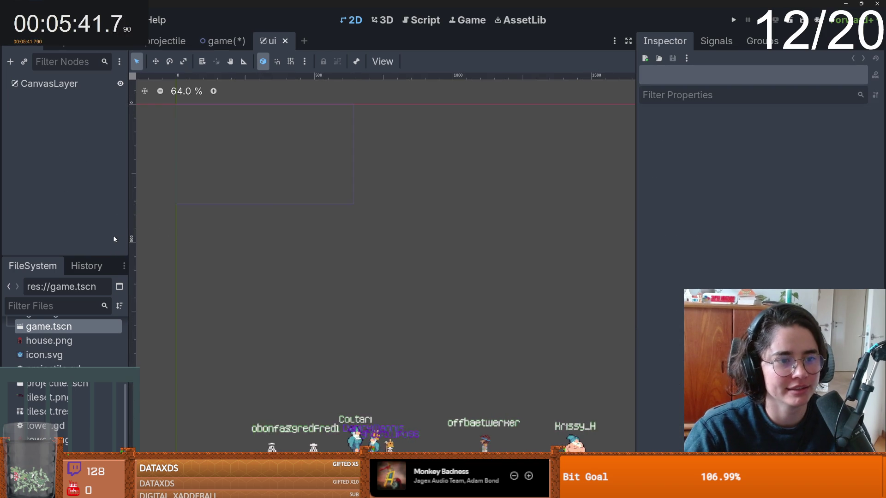
scroll(306, 233, "up", 6)
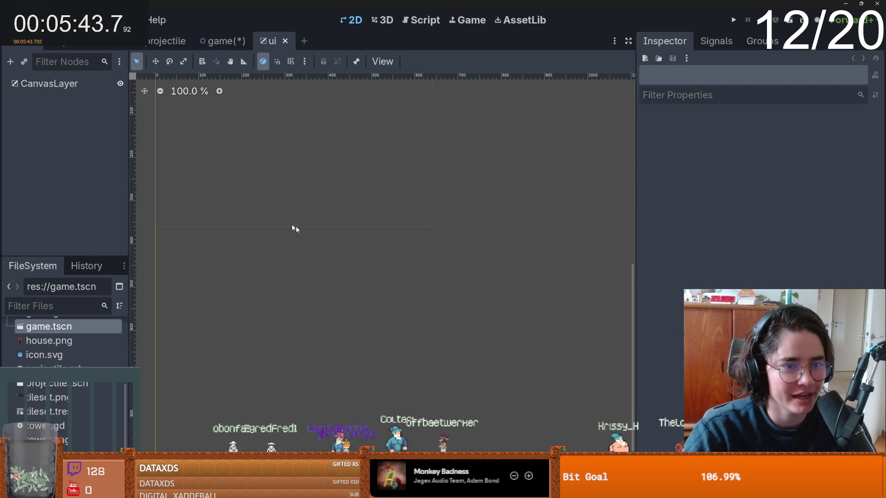
right_click(90, 86)
left_click(117, 98)
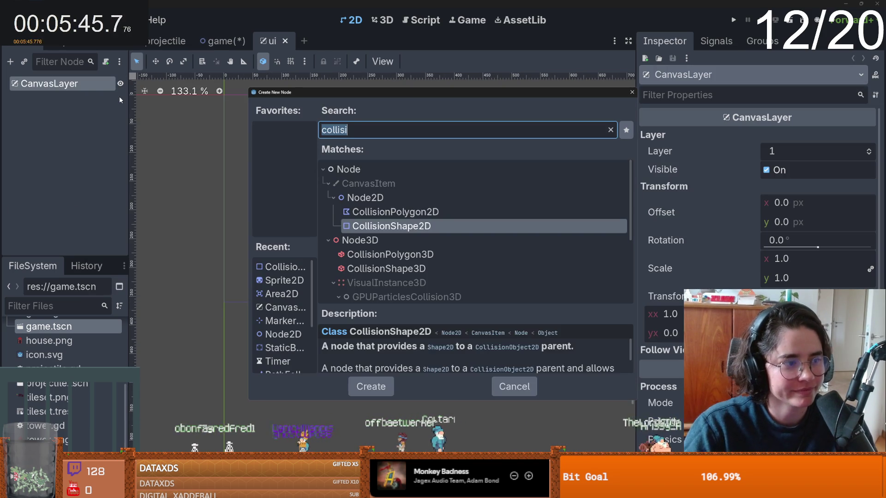
type("colorrect")
key("Return")
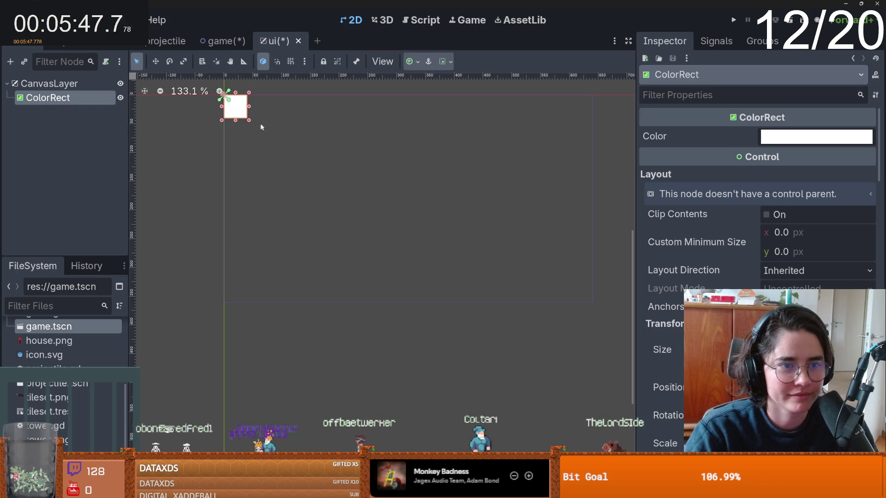
- Anchor the ColorRect Bottom Wide and raise its top edge to form a bottom bar
left_click(412, 61)
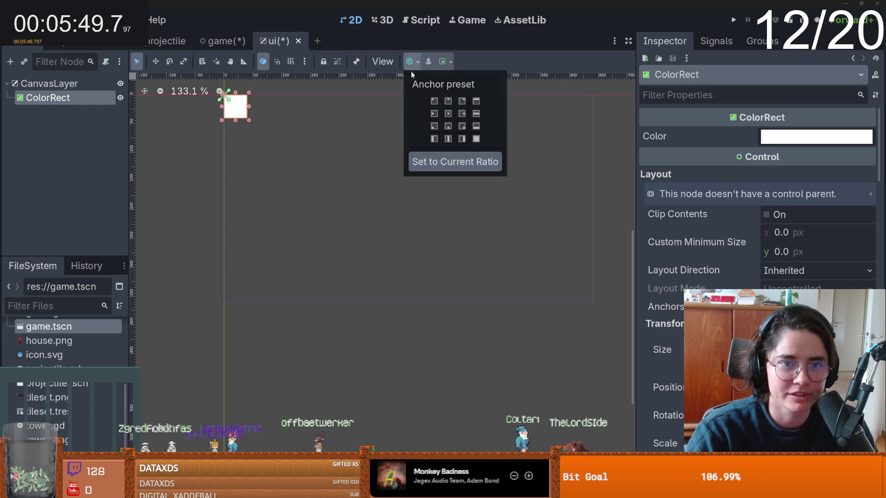
left_click(447, 126)
left_click_drag(421, 291, 515, 291)
left_click(409, 61)
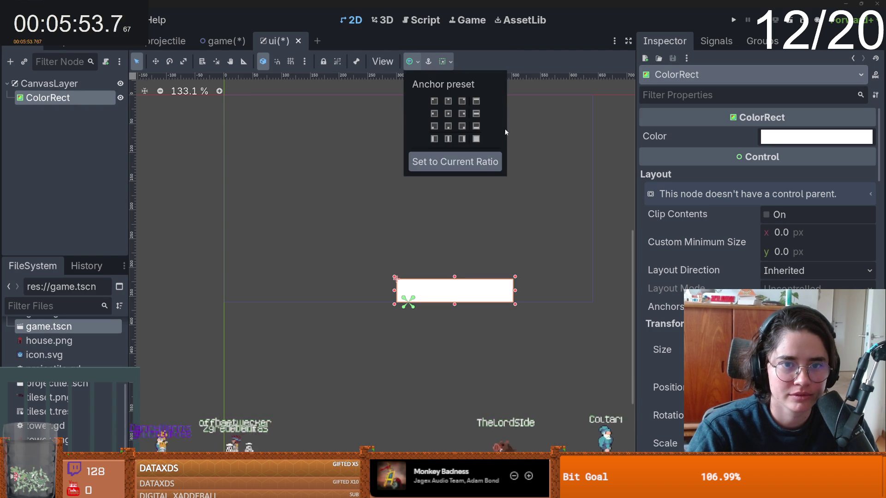
left_click(474, 127)
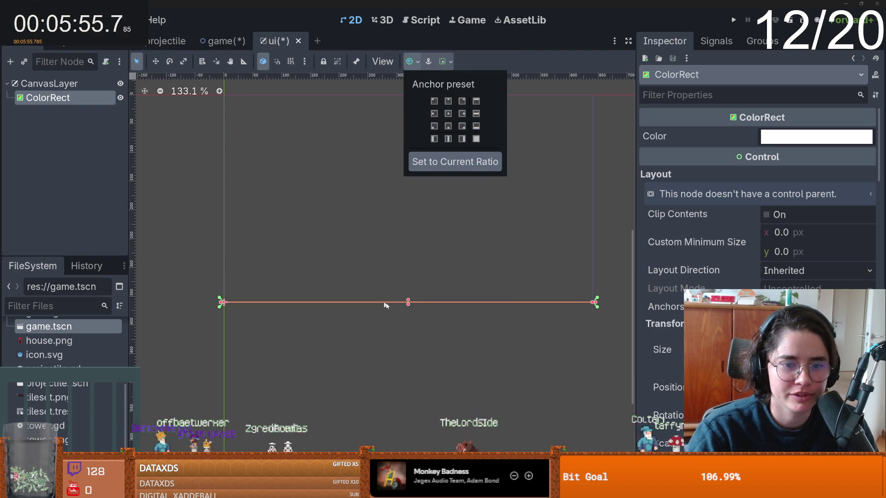
mouse_move(408, 301)
left_mouse_down()
mouse_move(408, 268)
mouse_move(363, 271)
left_mouse_up()
- Set the ColorRect's colour to teal
left_click(836, 144)
mouse_move(806, 203)
left_mouse_down()
mouse_move(784, 245)
mouse_move(781, 210)
left_mouse_up()
left_click_drag(873, 176, 872, 211)
left_click(238, 135)
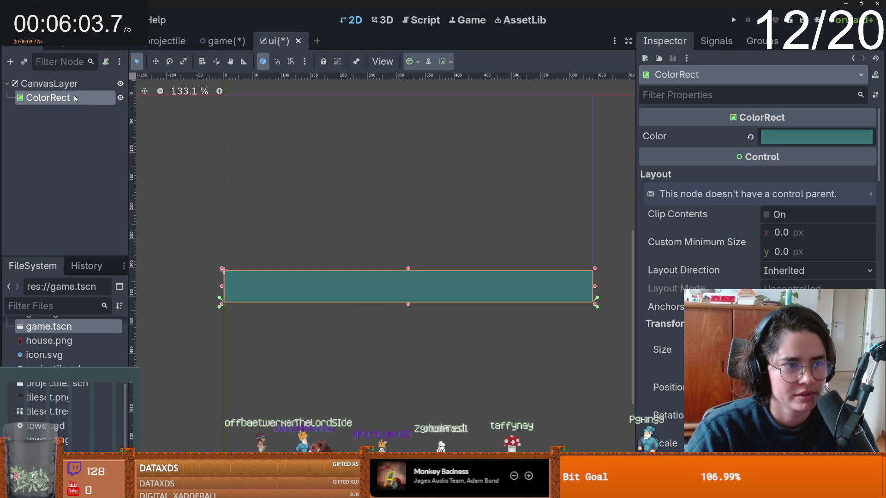
- Start adding another CanvasLayer child, searching for 'texture'
right_click(75, 85)
left_click(91, 94)
type("texture")
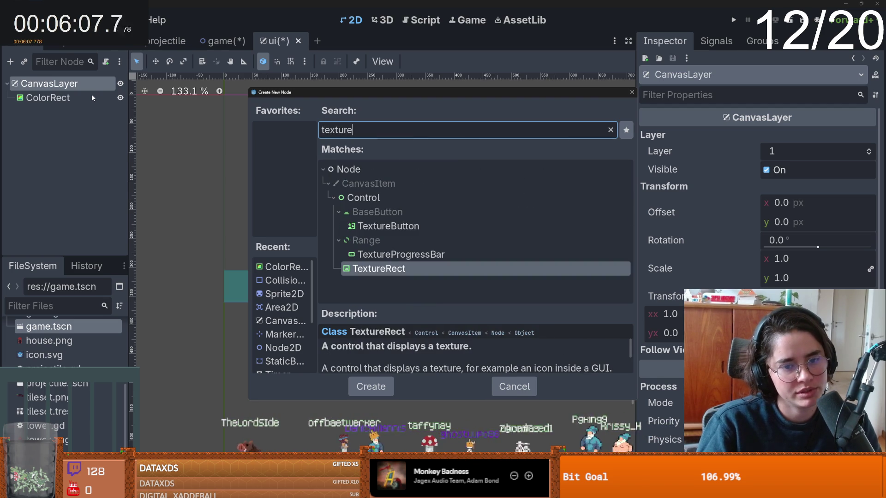
- Create a TextureButton and an HBoxContainer under CanvasLayer
key("Up")
key("Up")
key("Up")
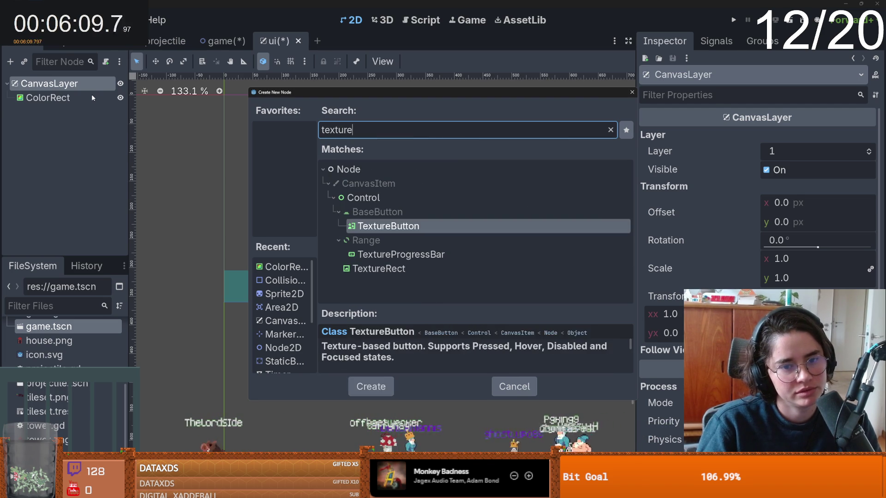
key("Return")
right_click(42, 85)
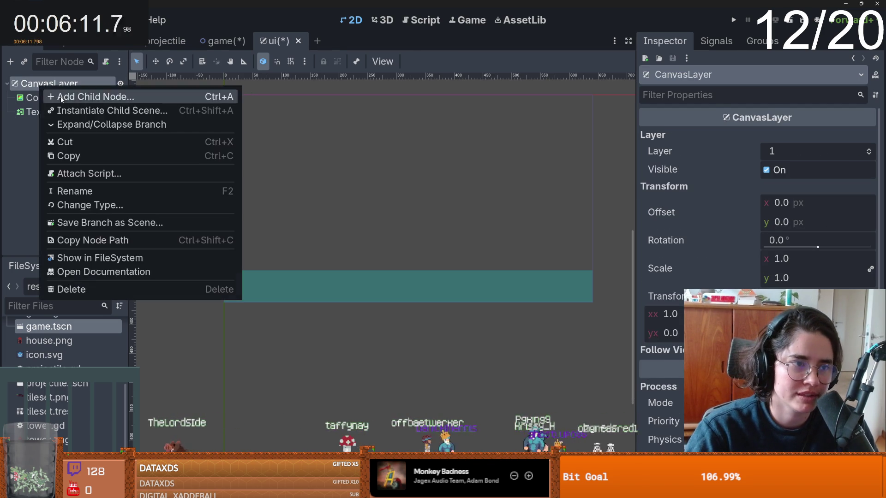
left_click(61, 98)
type("hb")
key("Return")
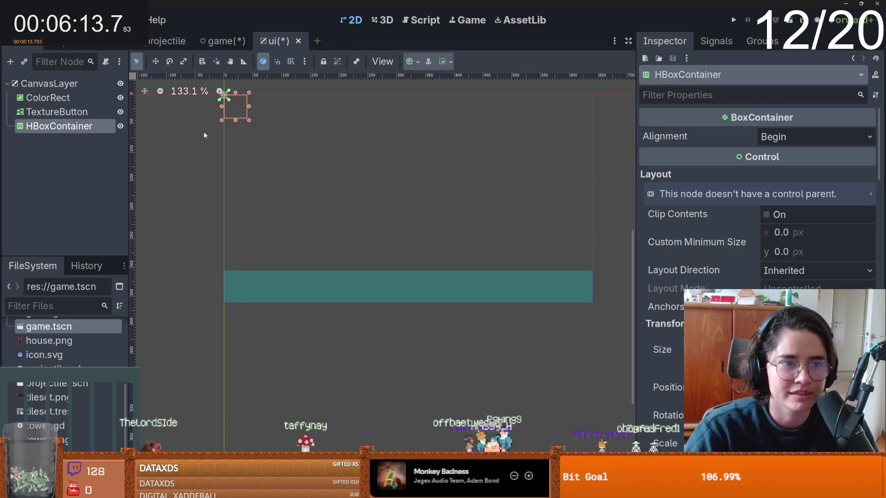
- Stretch the HBoxContainer Bottom Wide to match the teal bar and save the scene
left_click(412, 61)
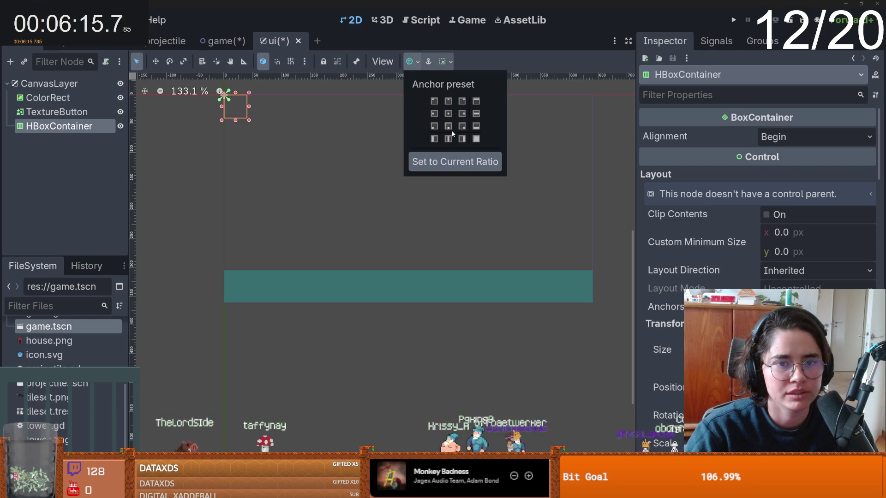
left_click(477, 126)
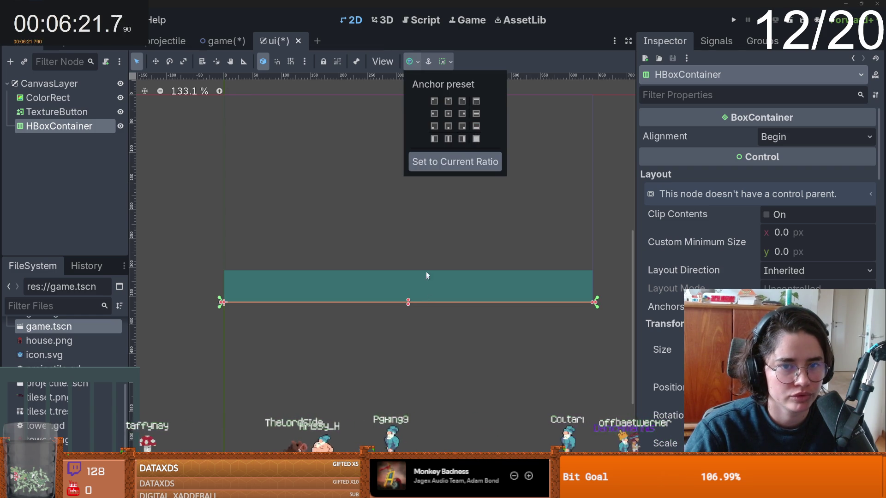
scroll(417, 242, "up", 4)
left_click_drag(415, 208, 415, 204)
scroll(392, 251, "down", 2)
key("ctrl+s")
- Move the TextureButton inside the HBoxContainer
left_click(62, 112)
left_click_drag(62, 112, 62, 126)
scroll(361, 129, "down", 3)
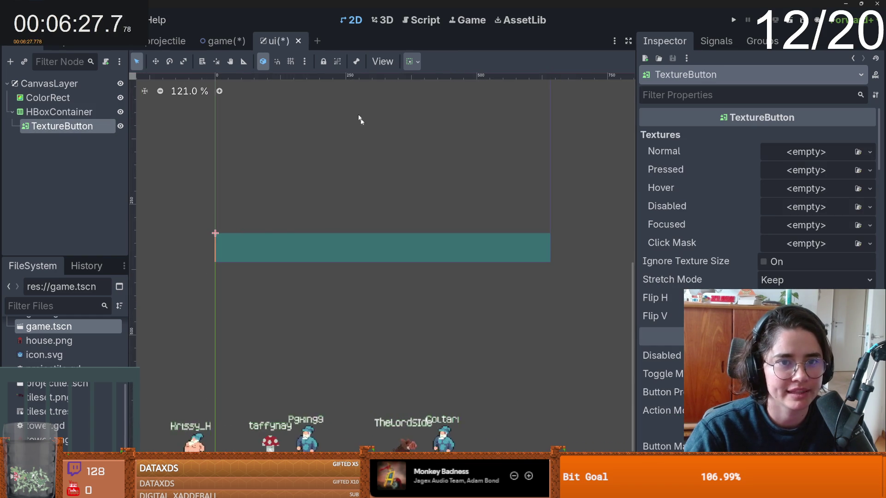
scroll(784, 210, "down", 10)
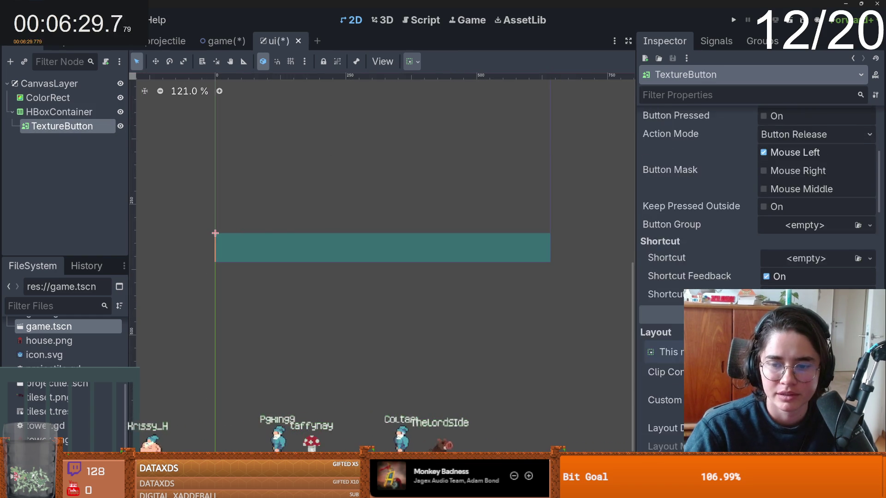
scroll(707, 281, "up", 3)
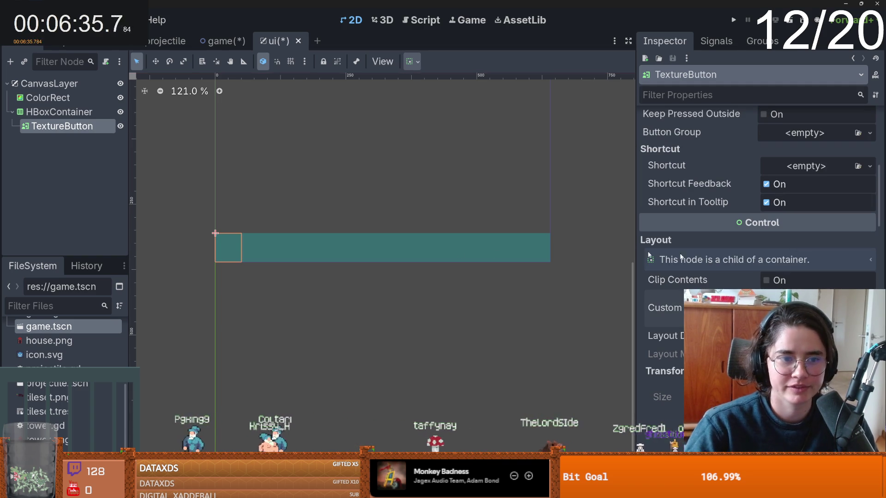
scroll(361, 251, "up", 2)
scroll(240, 198, "left", 3)
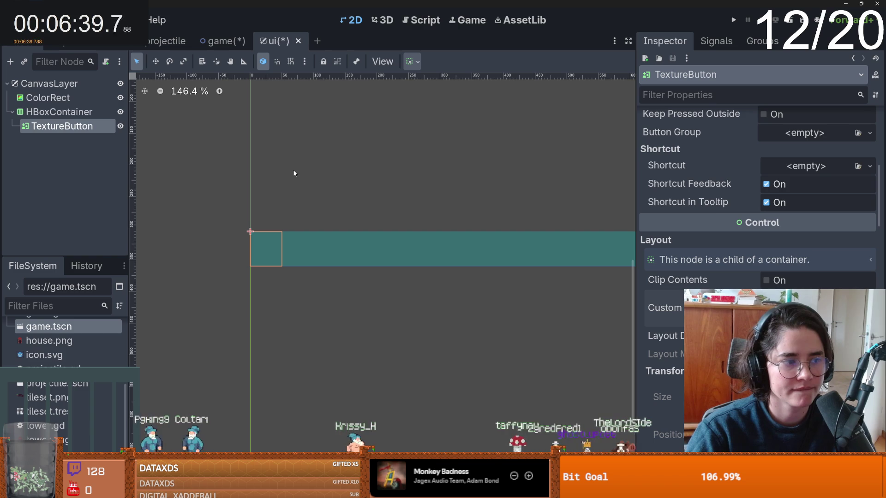
scroll(823, 134, "up", 10)
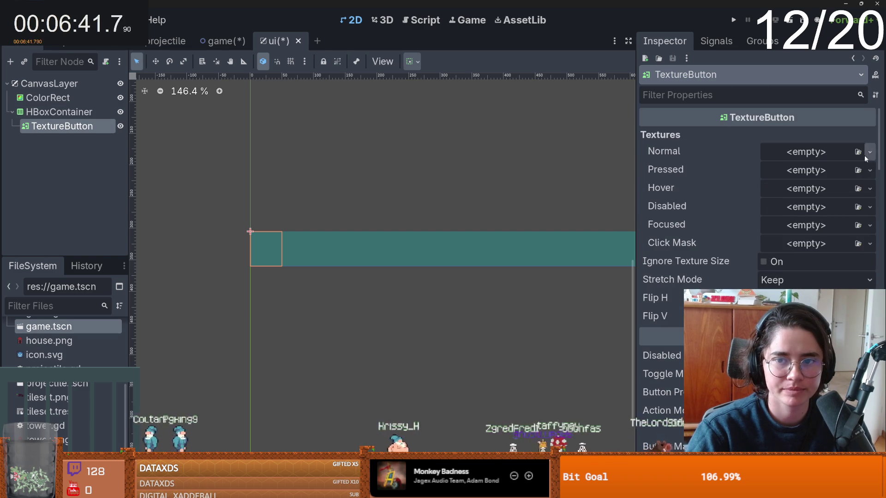
- Quick Load house.png as the TextureButton's Normal texture
left_click(870, 152)
left_click(748, 434)
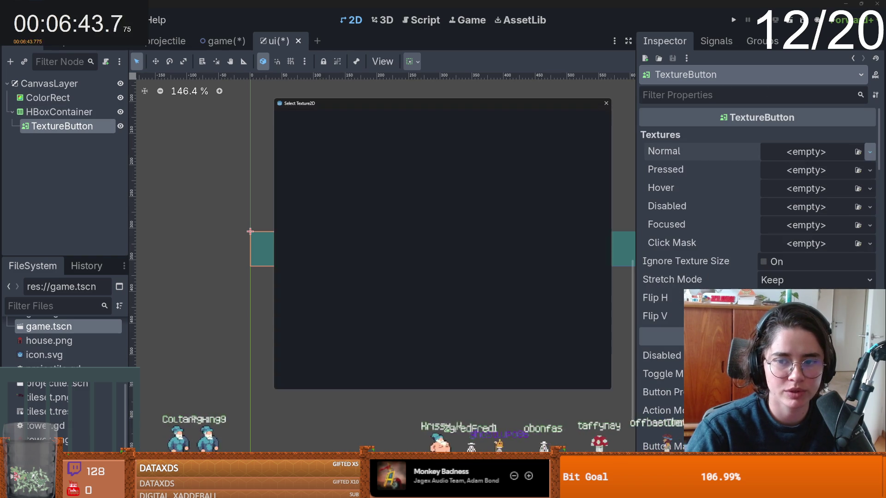
double_click(308, 160)
scroll(273, 259, "up", 4)
scroll(272, 257, "down", 5)
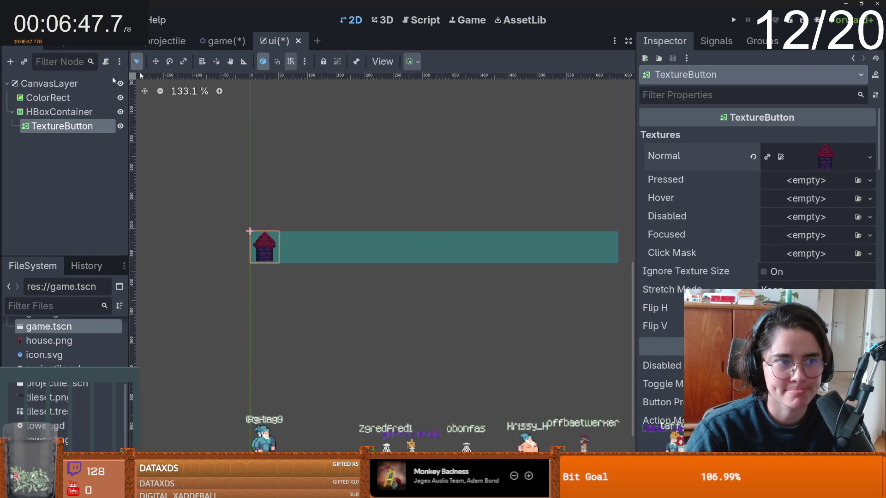
- Set the HBoxContainer's alignment to Center and save the ui scene
left_click(59, 112)
left_click(815, 136)
left_click(784, 170)
scroll(415, 250, "up", 4)
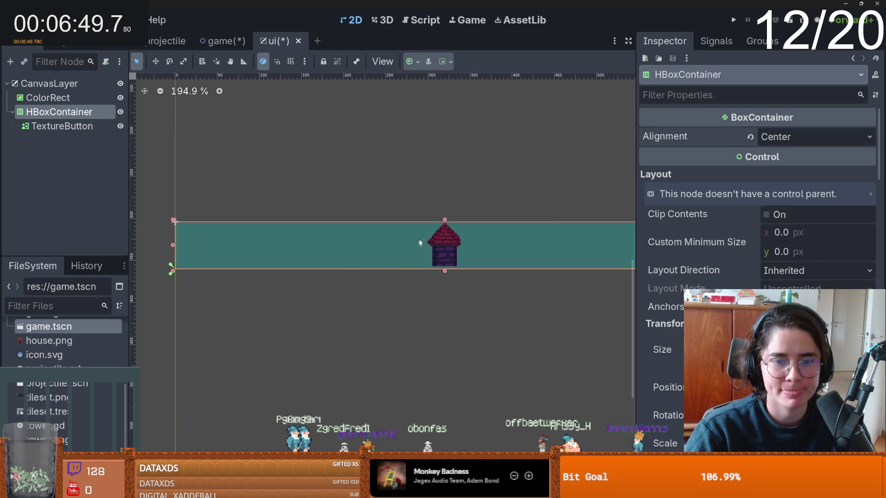
key("ctrl+s")
left_click(446, 246)
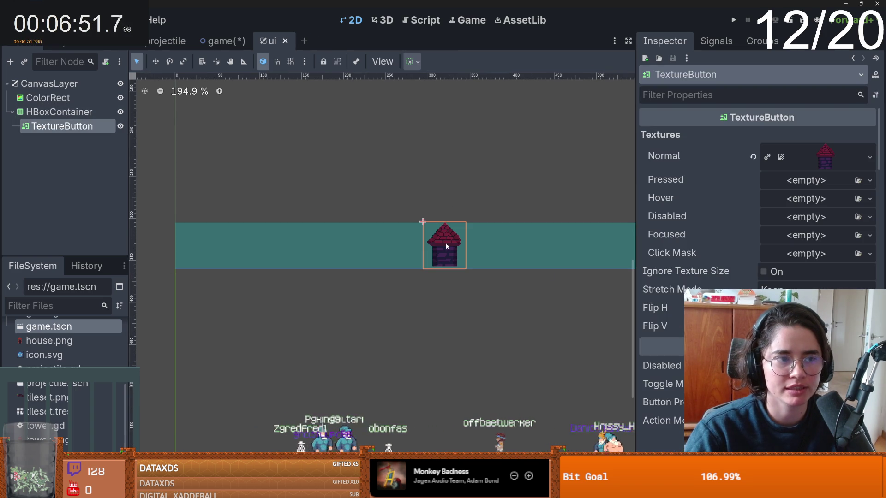
left_click(460, 187)
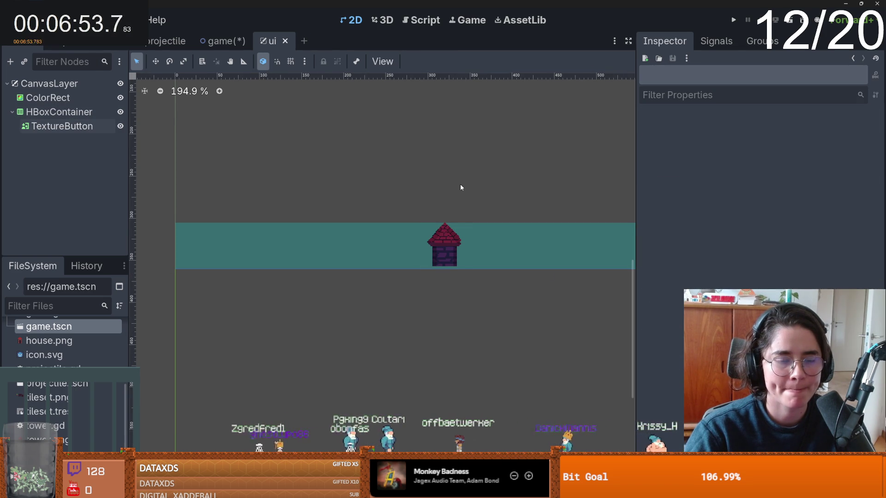
- In Aseprite, pick the maroon colour and the pencil, then return to Godot
key("alt+Tab")
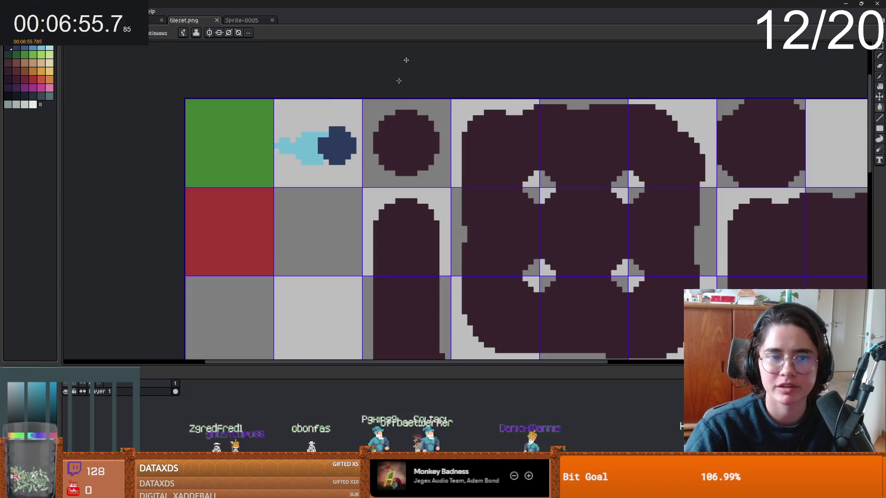
left_click(16, 62)
key("b")
key("alt+Tab")
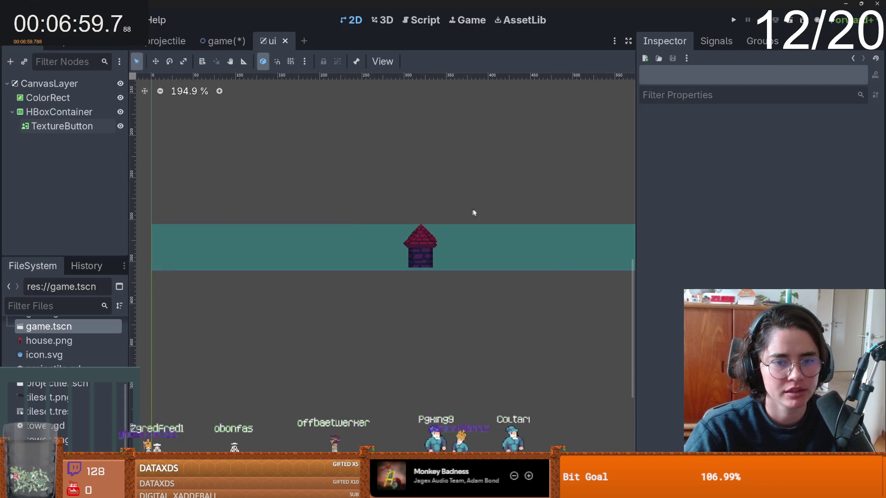
- Add a RichTextLabel child under CanvasLayer
scroll(333, 159, "down", 4)
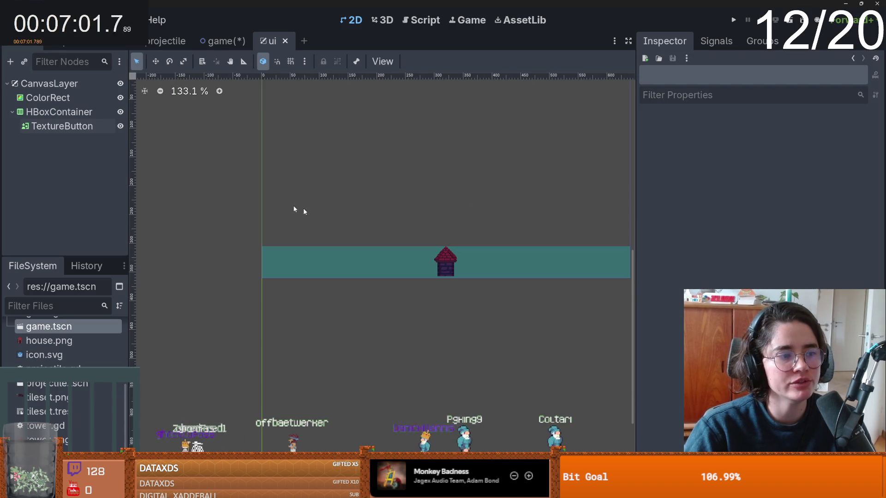
right_click(76, 83)
left_click(100, 98)
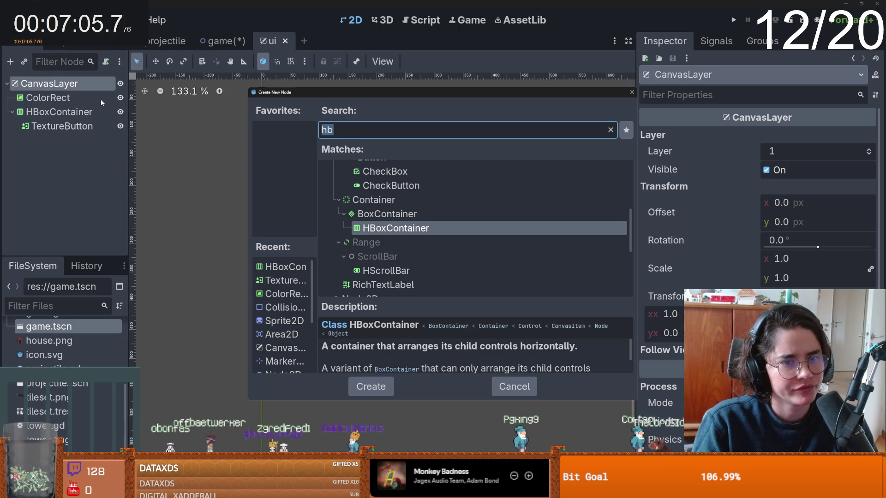
type("scor")
key("BackSpace")
key("BackSpace")
key("ctrl+a")
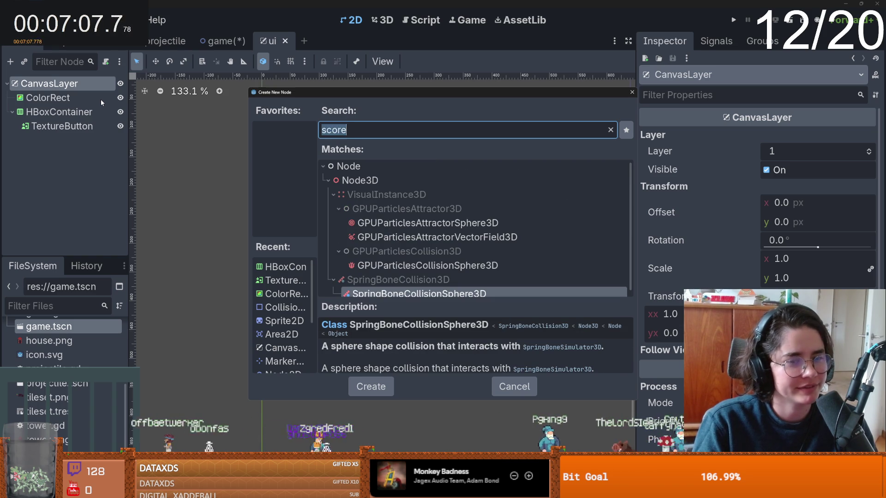
type("texture")
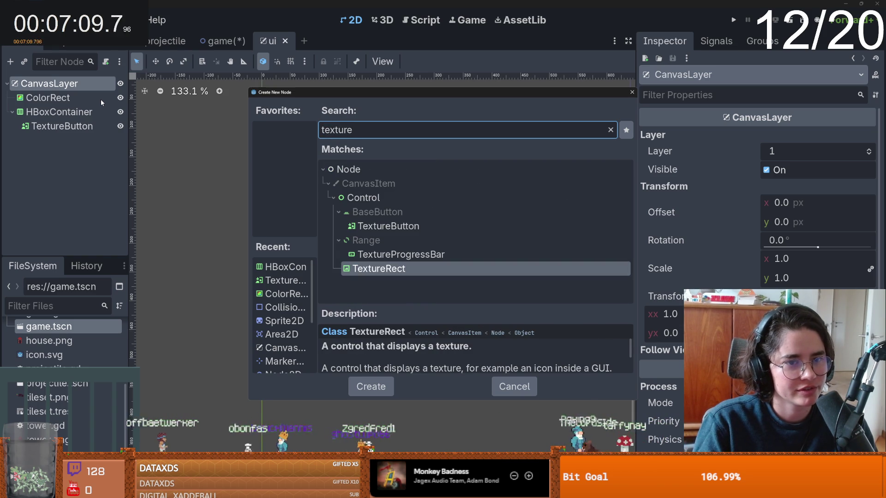
key("ctrl+a")
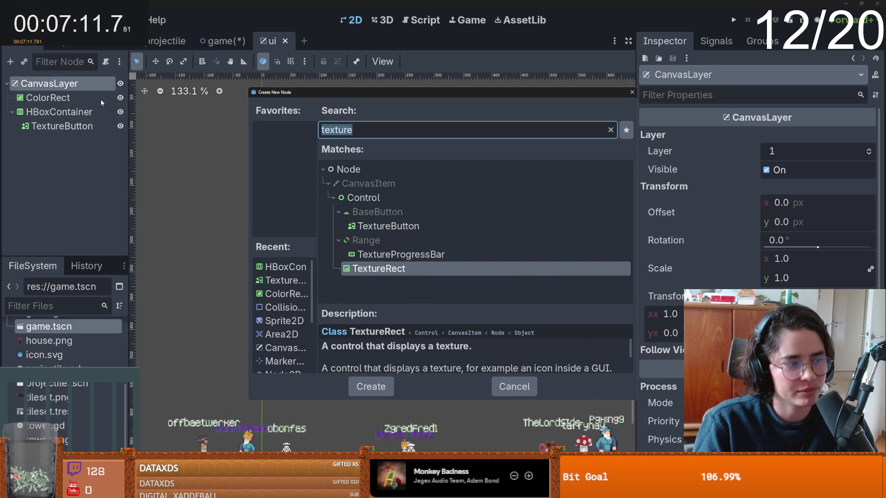
type("ruch")
key("BackSpace")
key("BackSpace")
key("BackSpace")
type("ichj")
key("BackSpace")
type("te")
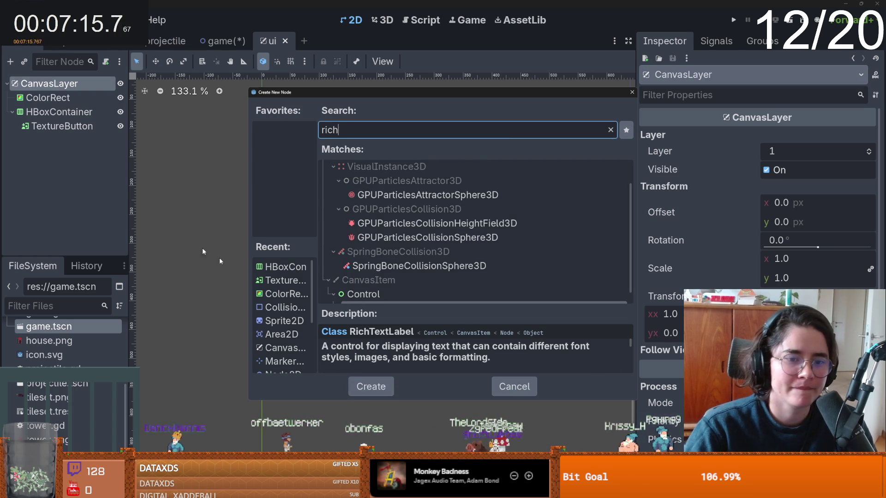
type("xt")
key("Return")
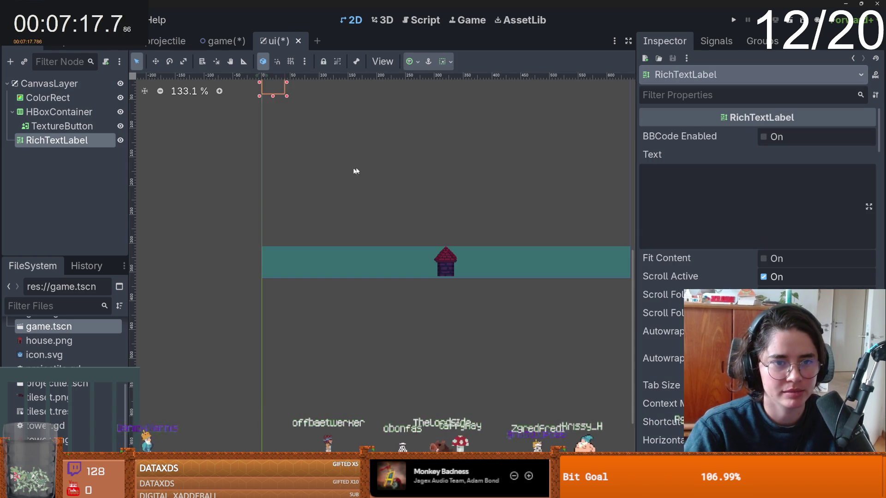
- Enter 'coins:' as the label's text and widen it so it fits one line
scroll(300, 185, "down", 3)
scroll(312, 176, "up", 4)
left_click(705, 177)
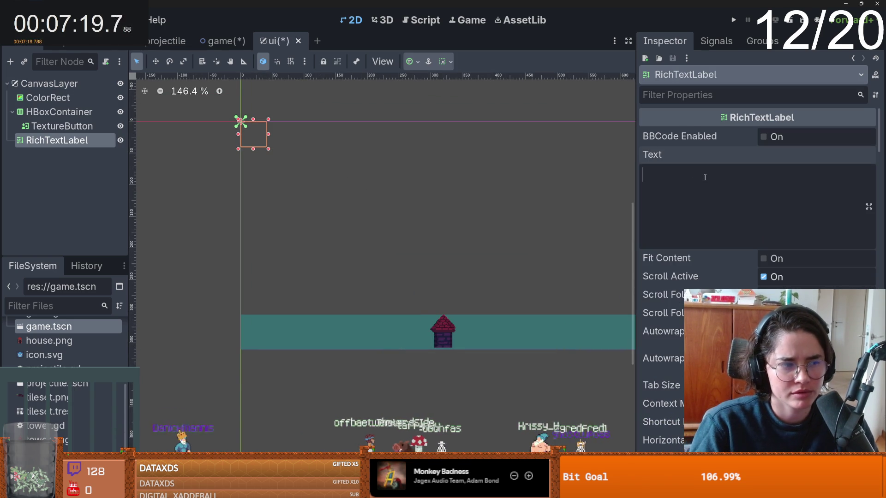
type("oins:")
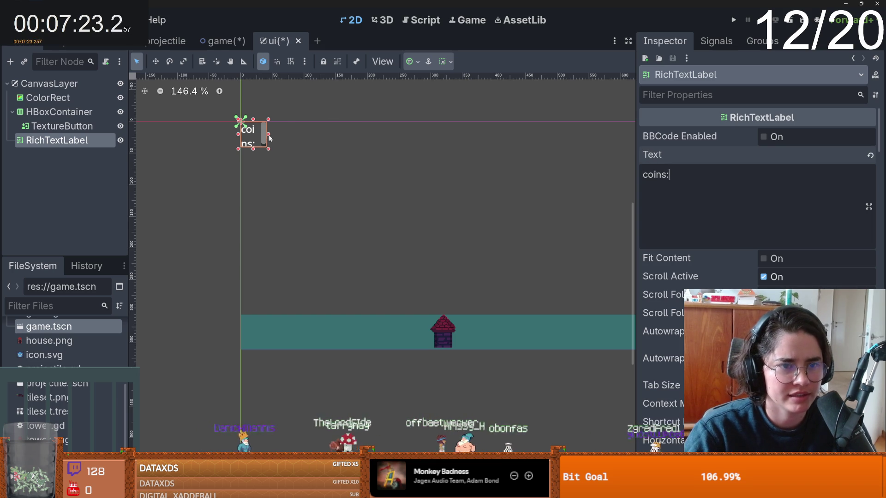
left_click_drag(268, 134, 289, 135)
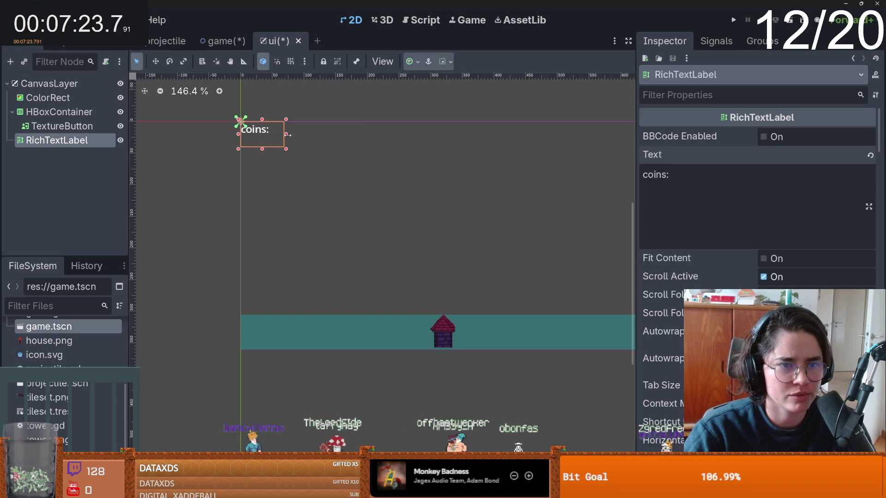
left_click(56, 126)
right_click(49, 115)
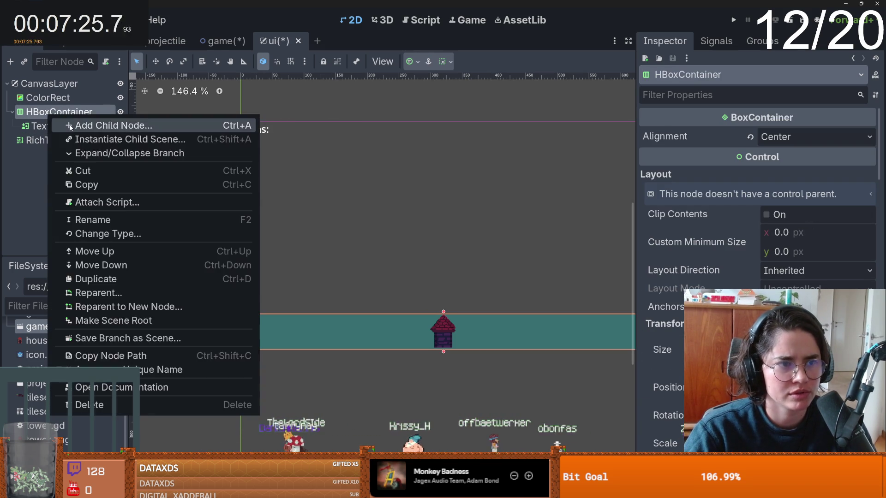
- Add a VBoxContainer child under the HBoxContainer
left_click(153, 123)
type("vx")
key("BackSpace")
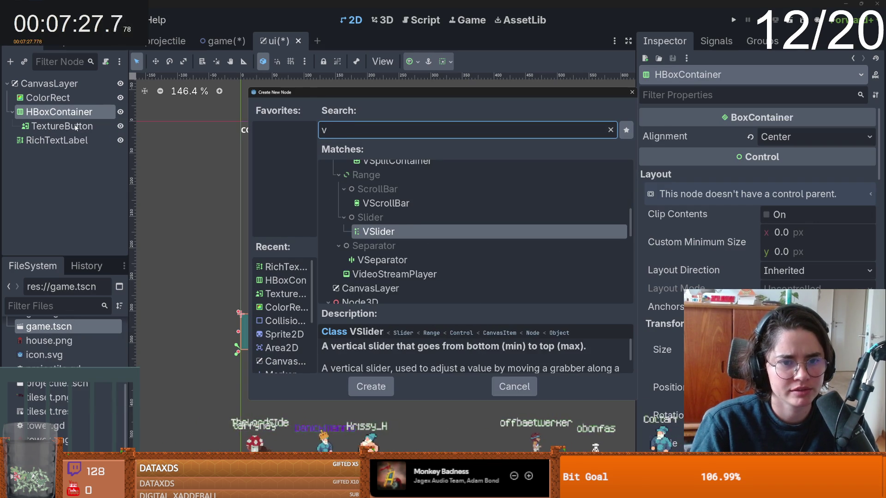
type("box")
key("Return")
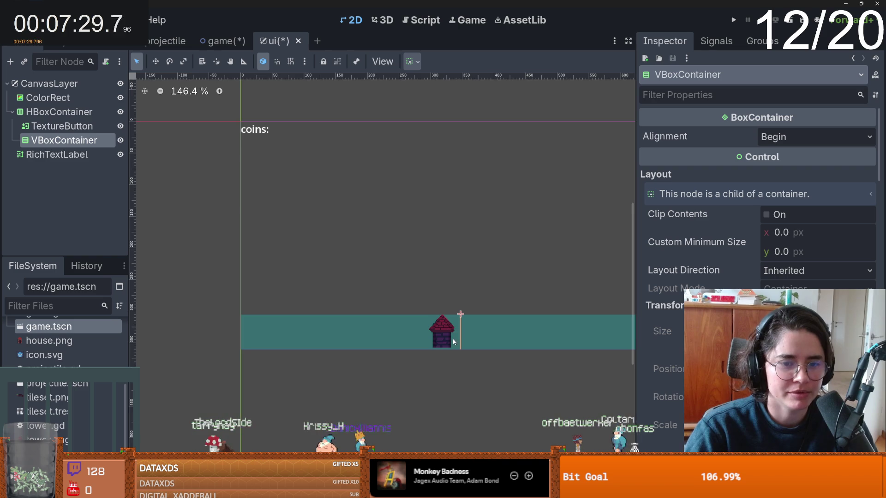
scroll(452, 337, "up", 2)
scroll(745, 189, "down", 1)
- Give the VBoxContainer a 50 px minimum width and move the TextureButton into it
left_click(790, 188)
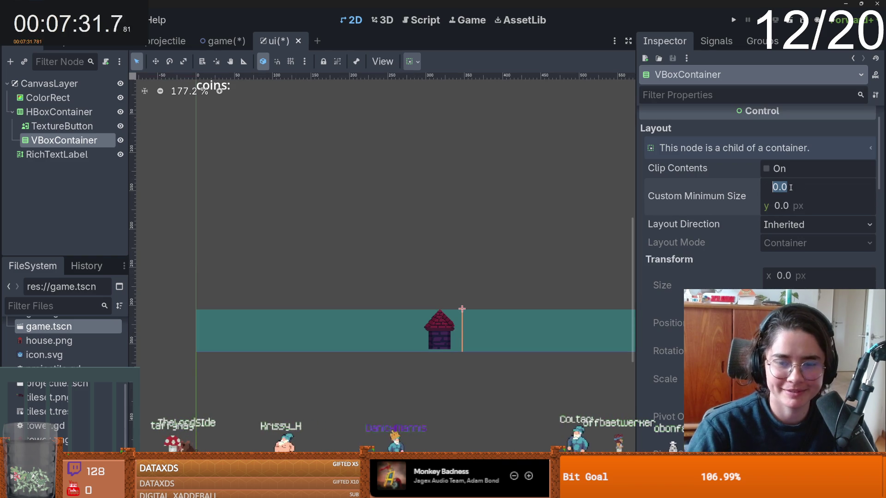
key("BackSpace")
key("BackSpace")
key("BackSpace")
type("40")
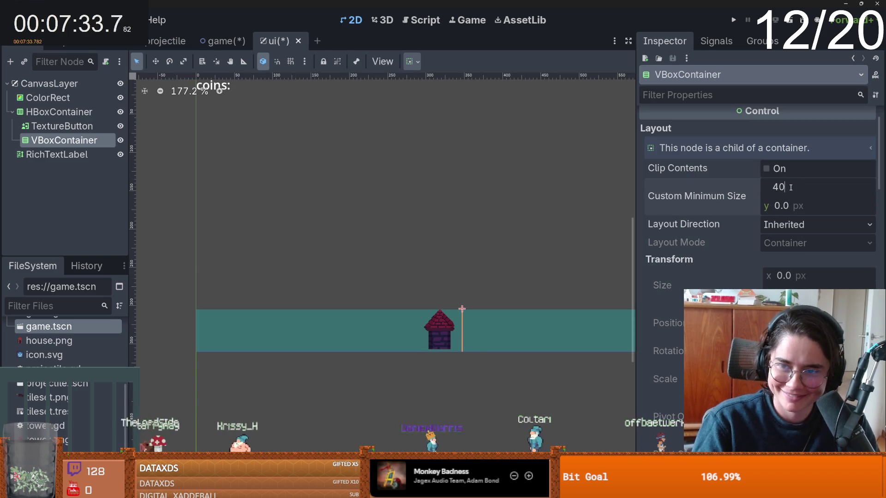
key("Return")
type("50")
key("Return")
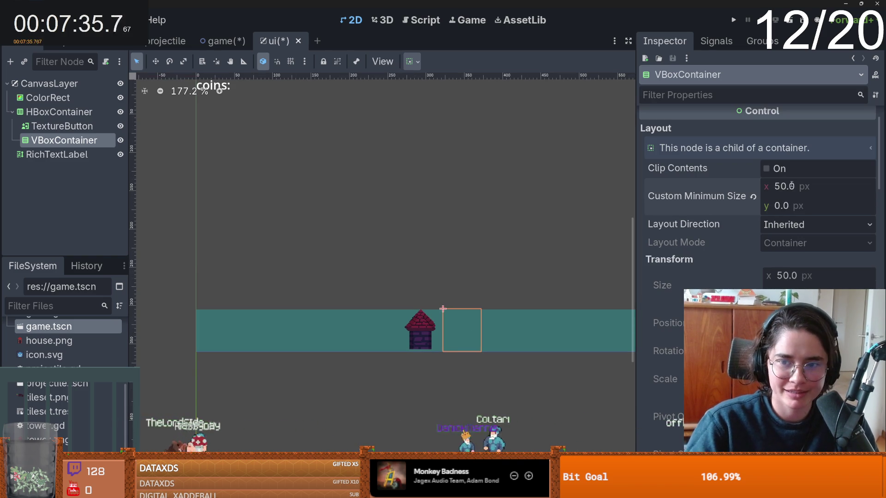
left_click_drag(57, 128, 65, 141)
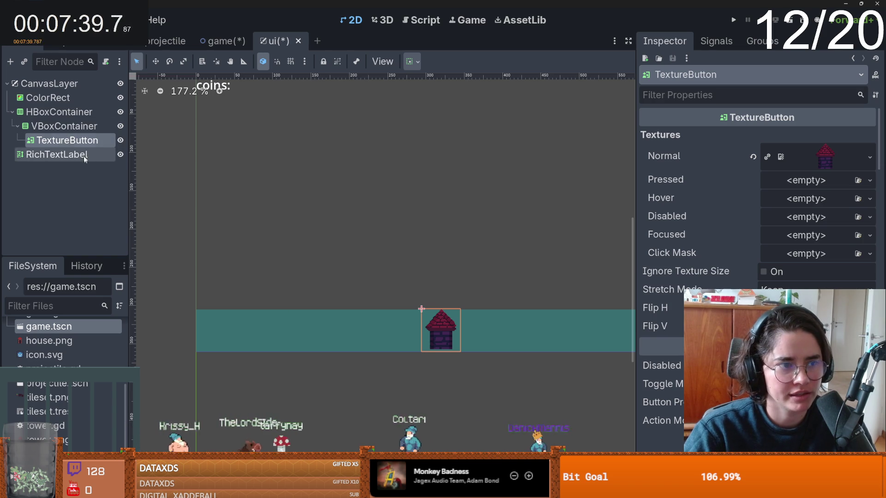
right_click(56, 129)
- Add a RichTextLabel under VBoxContainer with its text set to 100
left_click(91, 139)
type("richte")
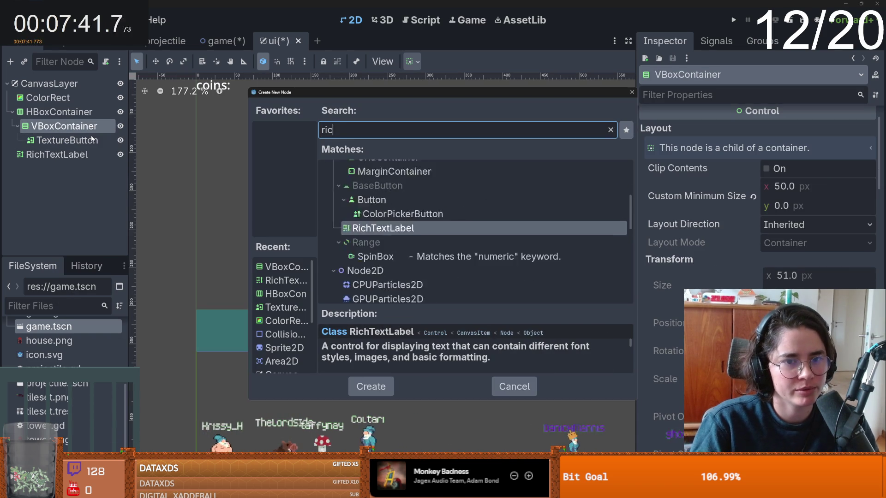
key("Return")
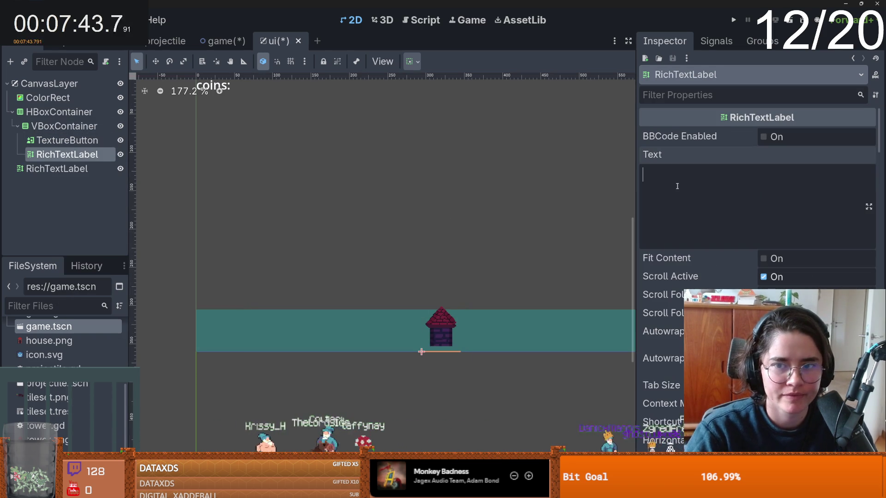
left_click(677, 186)
type("100")
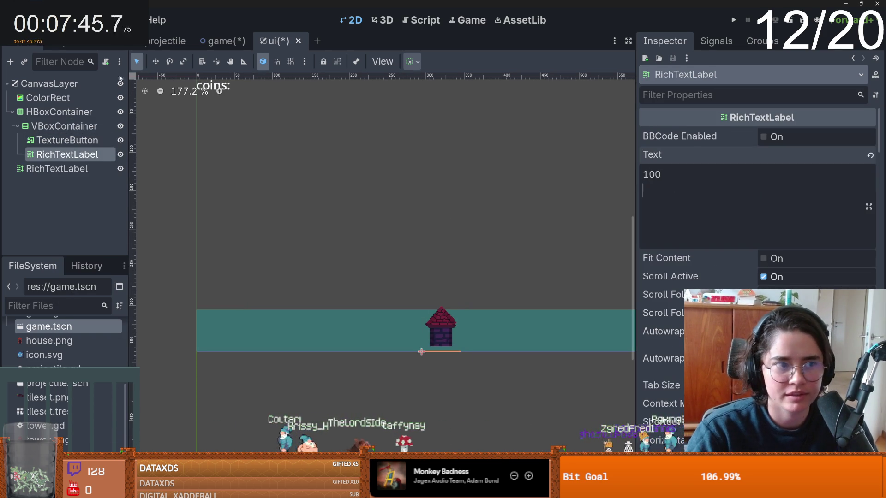
- Try minimum heights of 10 and then 20 for the label
scroll(677, 186, "down", 5)
scroll(797, 258, "down", 6)
scroll(797, 258, "up", 2)
left_click(797, 258)
type("10")
key("Return")
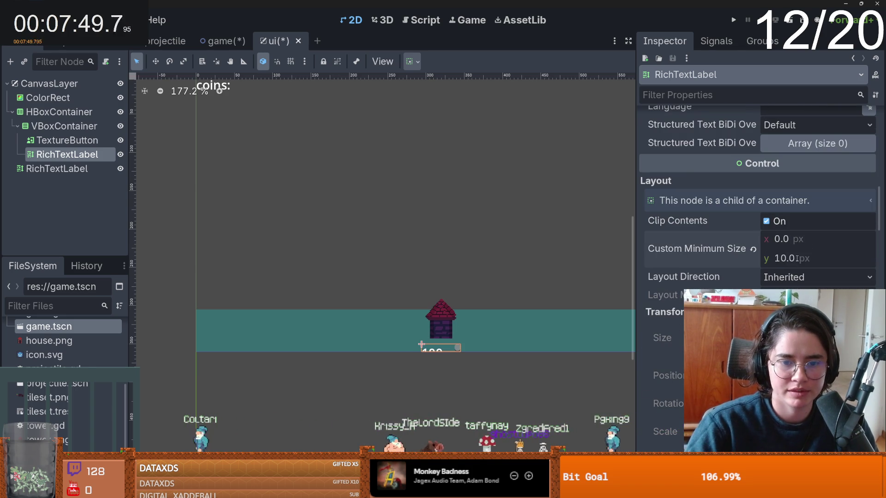
type("20")
key("Return")
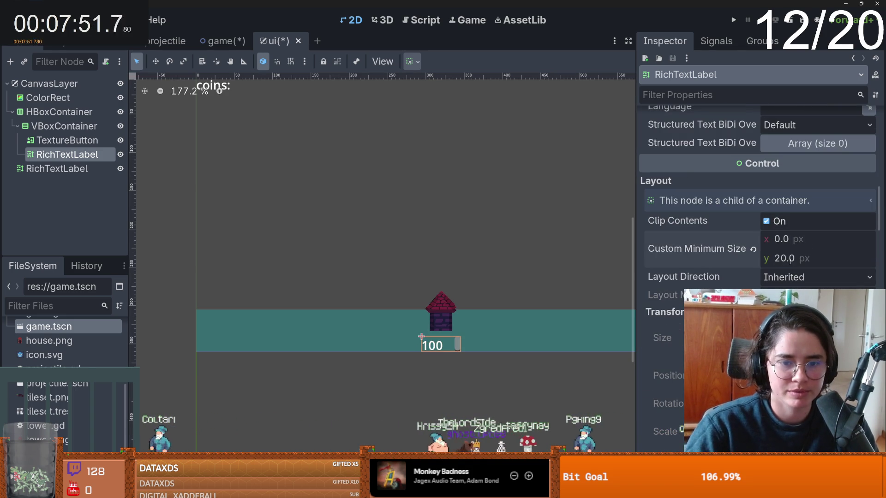
scroll(716, 246, "up", 10)
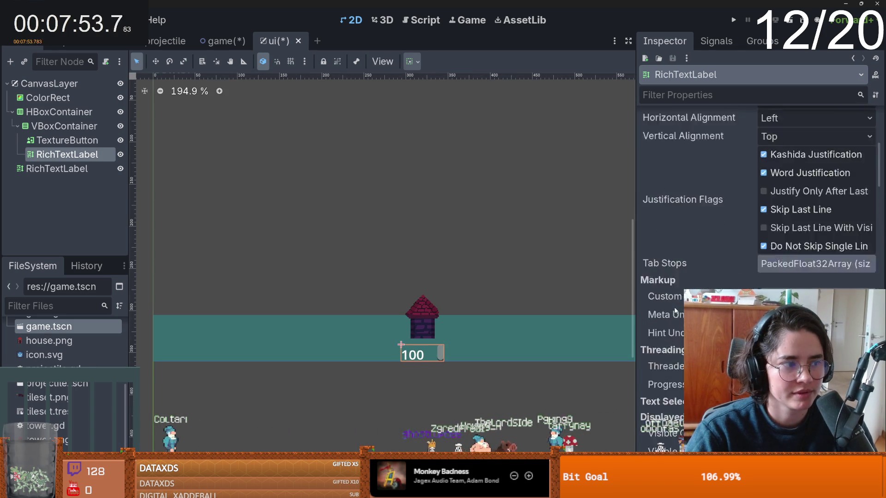
scroll(798, 205, "down", 10)
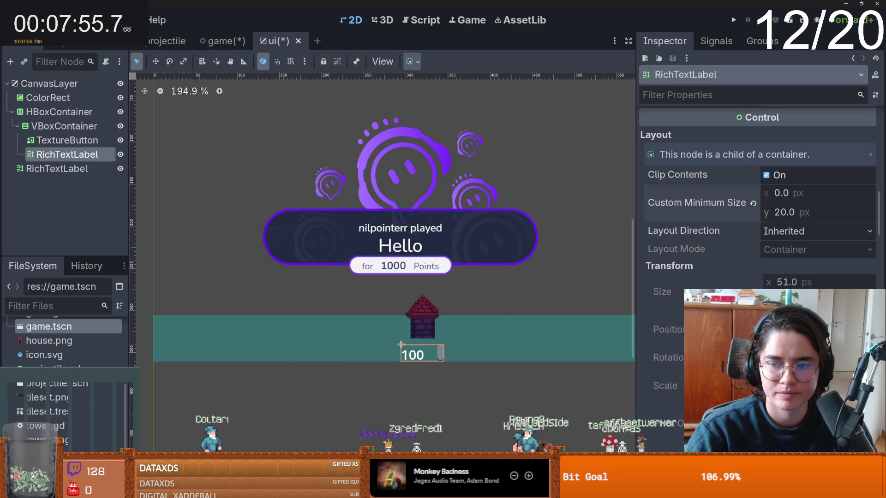
- Set the label's custom minimum size to 60 × 25 px
left_click(796, 193)
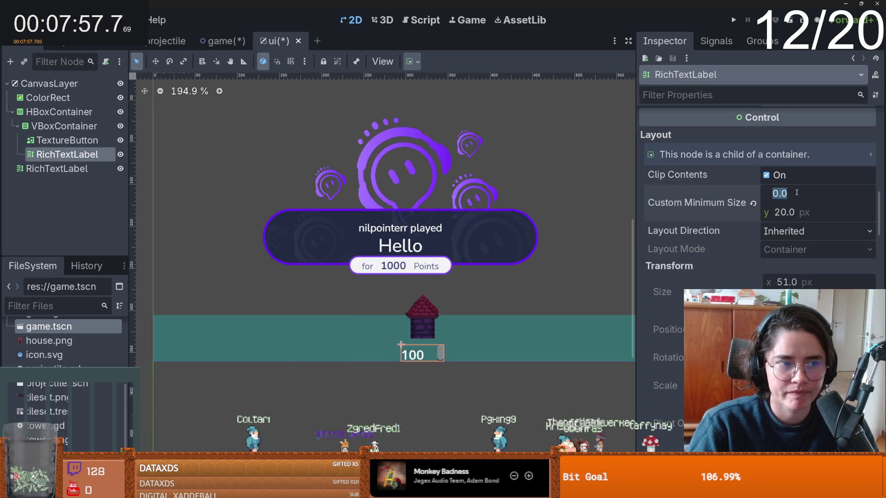
type("50")
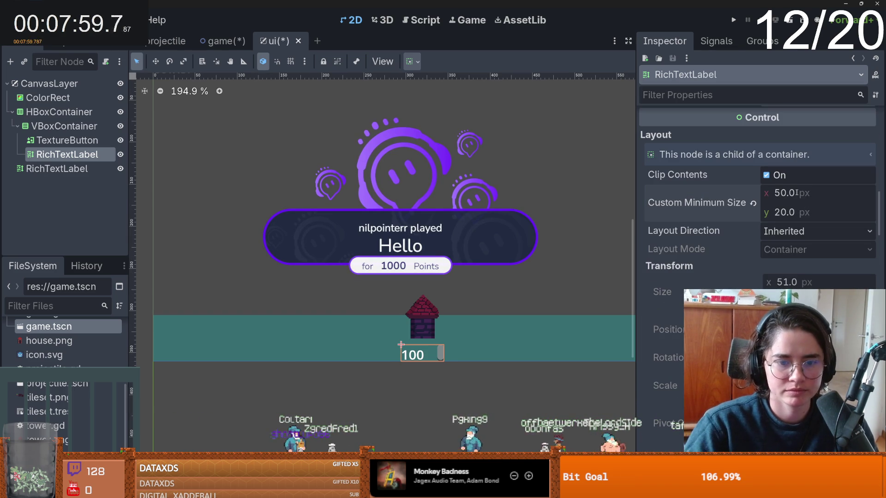
key("Return")
type("60")
key("Return")
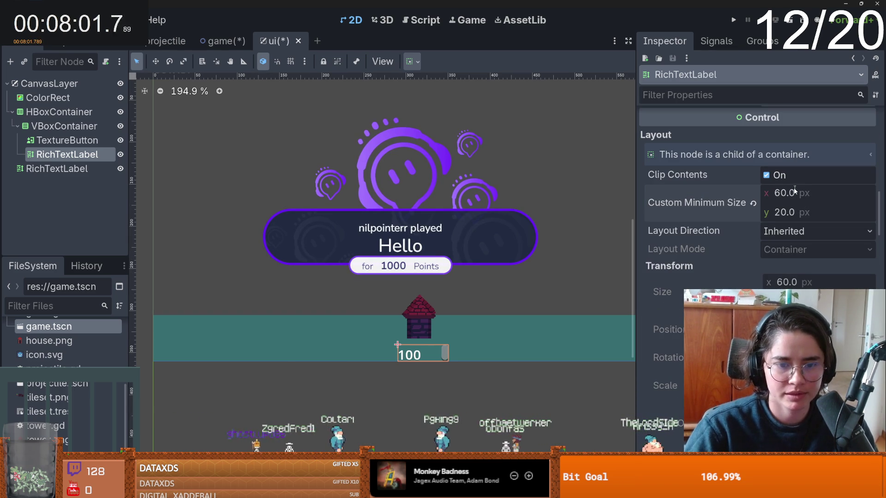
left_click(792, 212)
type("25")
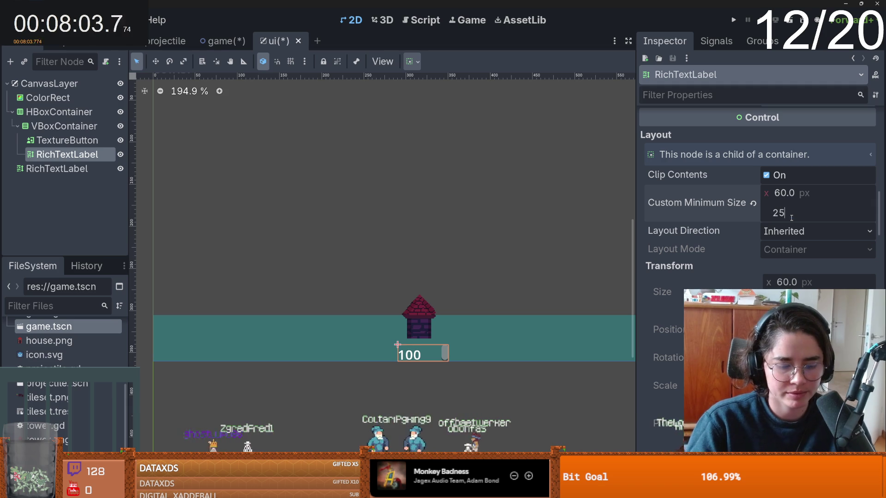
key("Return")
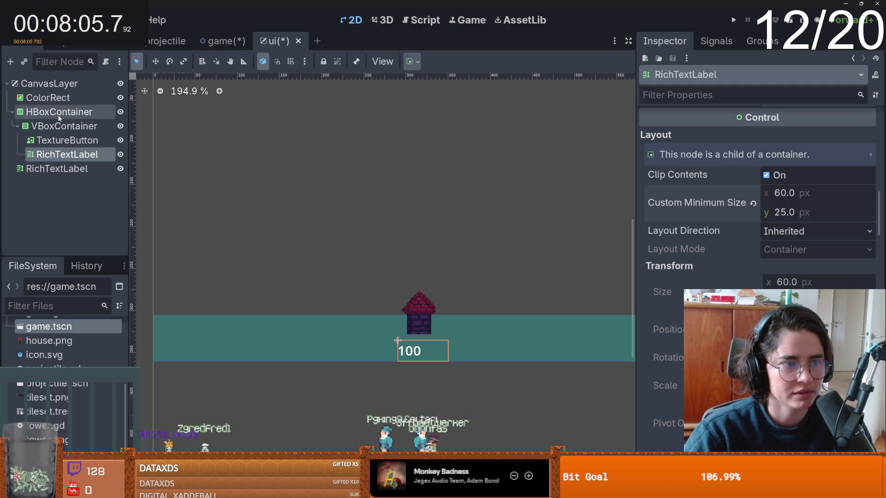
left_click(58, 114)
left_click(427, 284)
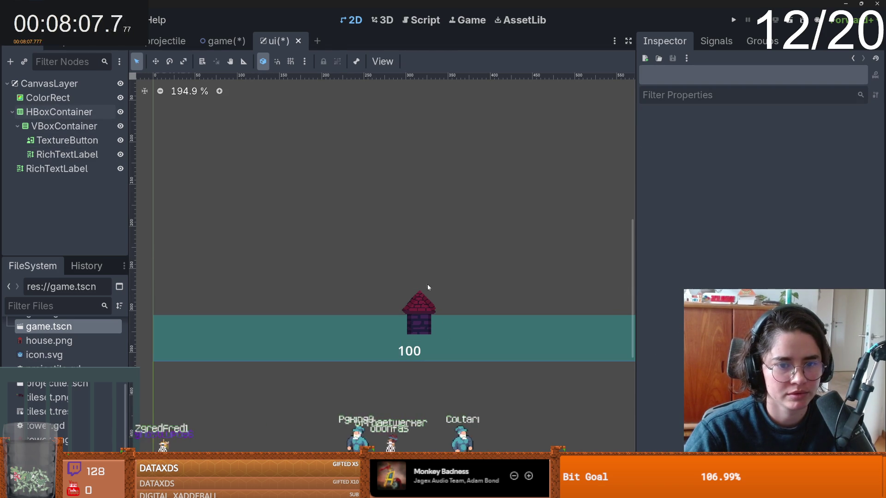
- Raise the teal ColorRect's top edge to make the strip taller, and save the ui scene
left_click(58, 102)
left_click_drag(420, 315, 423, 285)
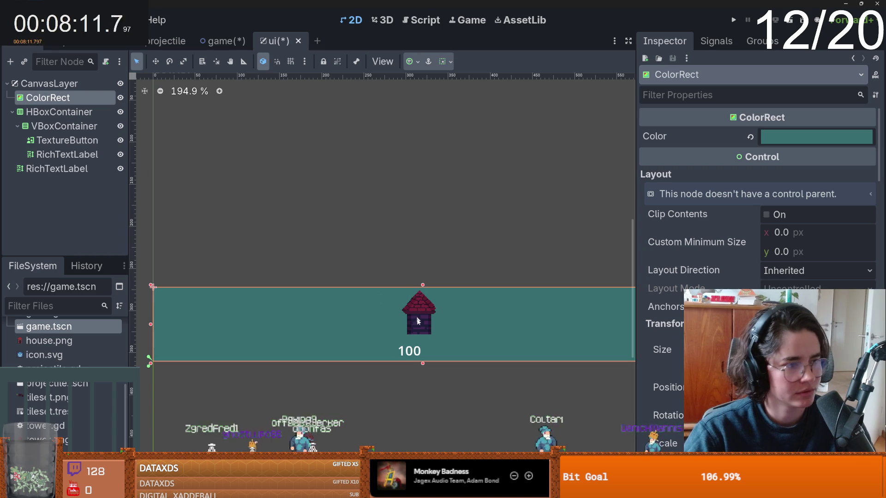
scroll(408, 305, "up", 1)
key("ctrl+s")
scroll(416, 369, "down", 6)
scroll(417, 369, "up", 3)
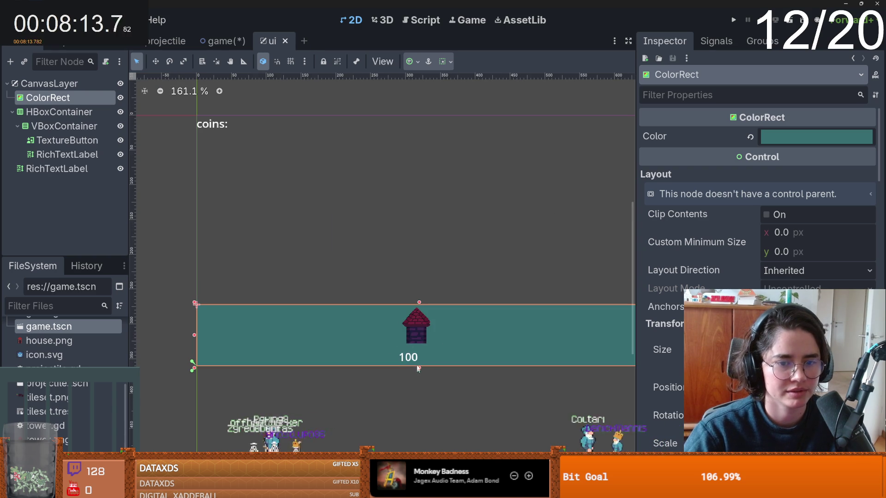
- Inspect the house TextureButton's and the VBoxContainer's properties
left_click(68, 141)
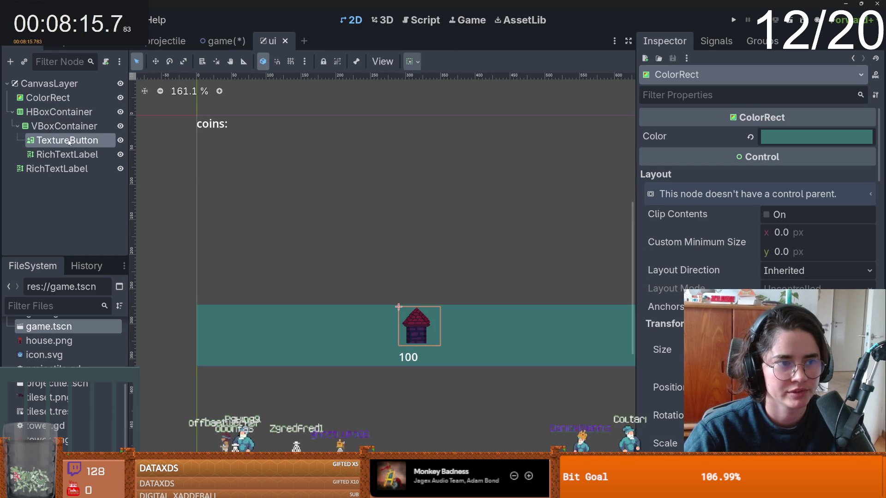
scroll(757, 207, "down", 10)
scroll(757, 207, "up", 3)
scroll(757, 207, "down", 15)
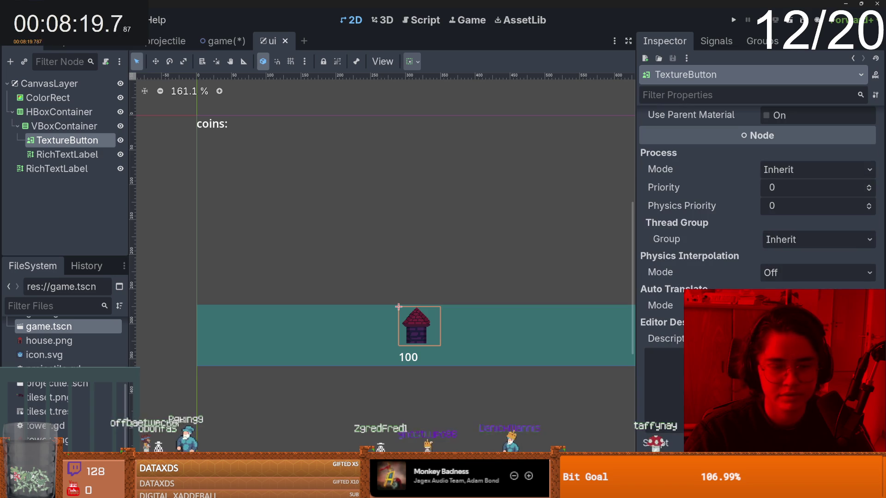
scroll(757, 208, "up", 4)
scroll(757, 207, "up", 12)
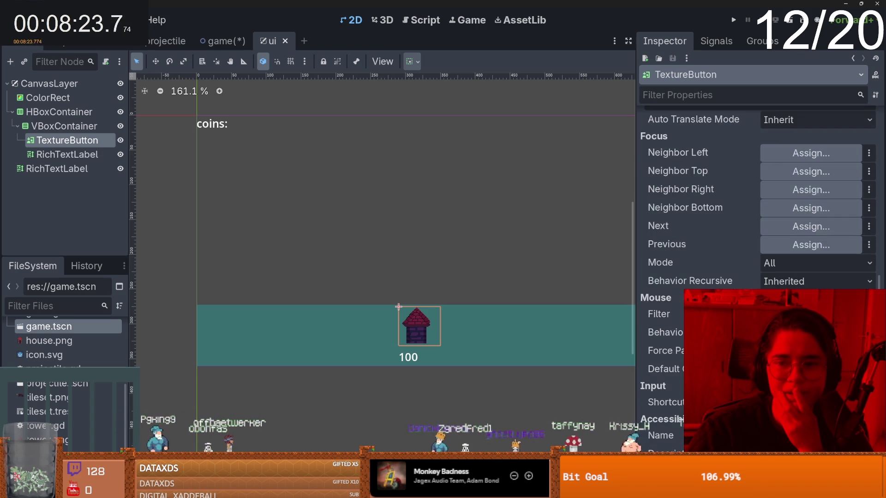
scroll(757, 208, "up", 12)
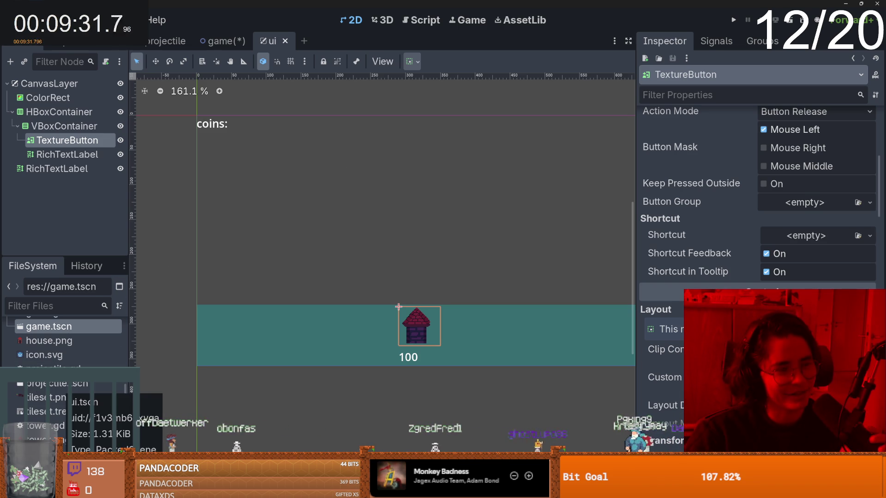
scroll(285, 265, "right", 1)
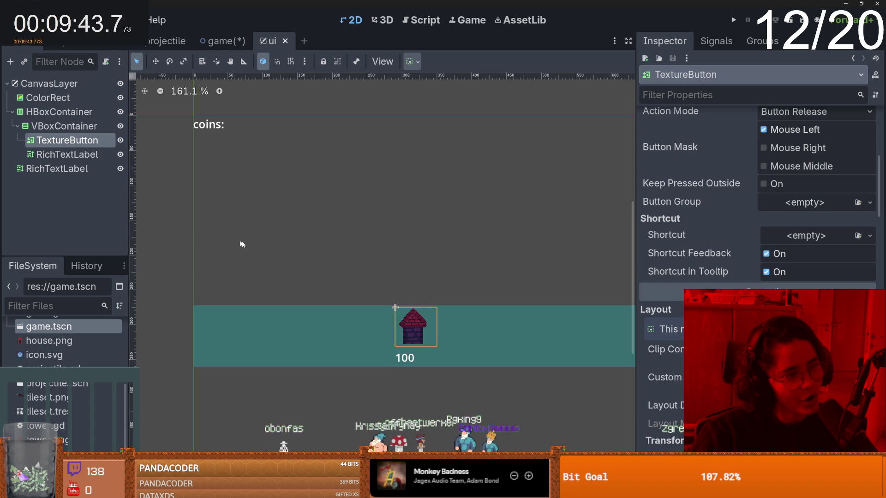
scroll(309, 256, "up", 2)
left_click(64, 126)
left_click(67, 141)
scroll(438, 355, "up", 3)
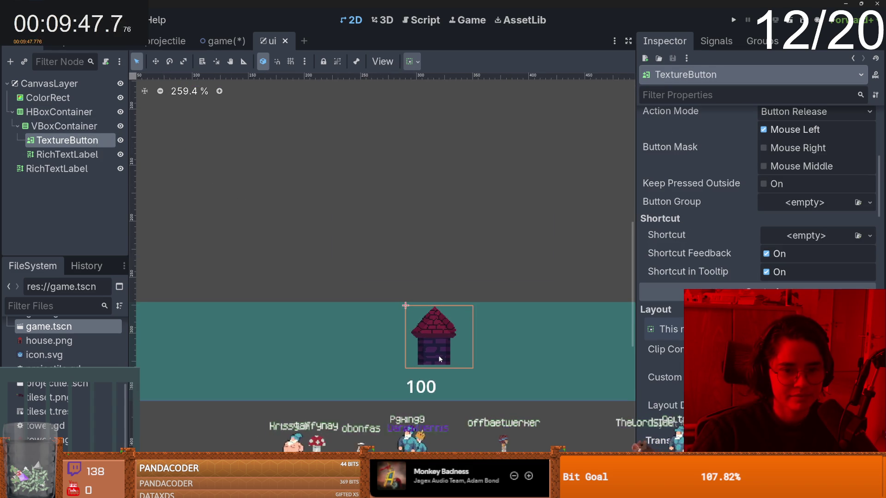
scroll(401, 341, "down", 7)
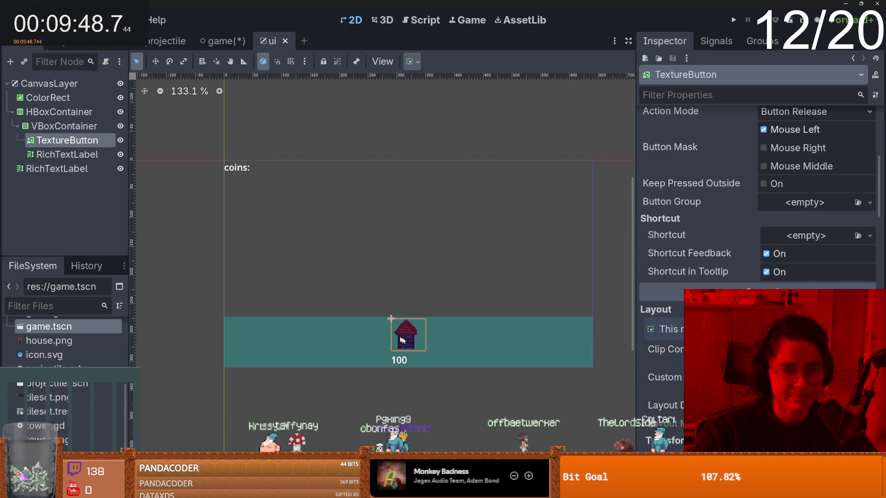
left_click(60, 128)
- Reselect the TextureButton and move the selection up to its VBoxContainer
left_click(67, 141)
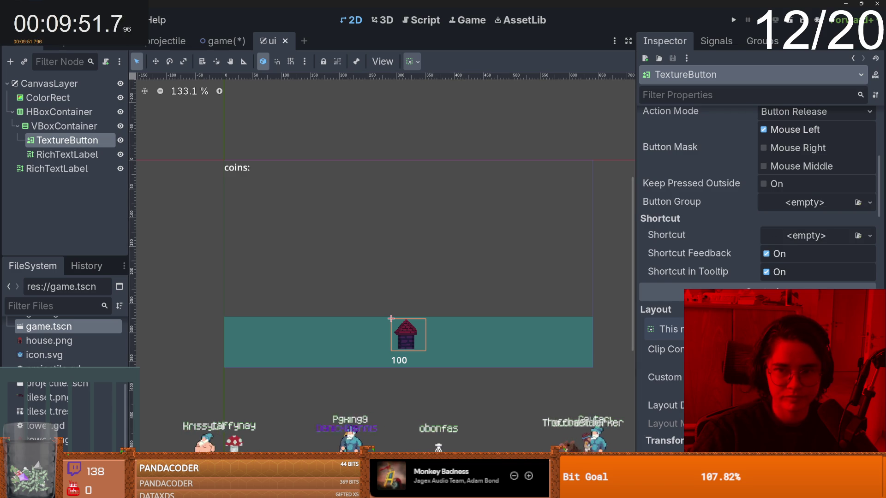
key("Up")
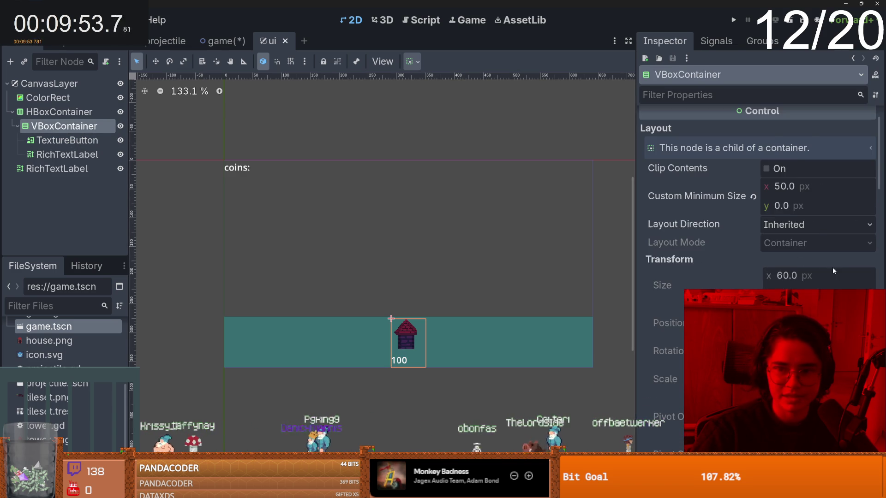
scroll(833, 267, "down", 2)
scroll(795, 214, "up", 3)
- Check the VBoxContainer's minimum width, then collapse it and select HBoxContainer
left_click(790, 233)
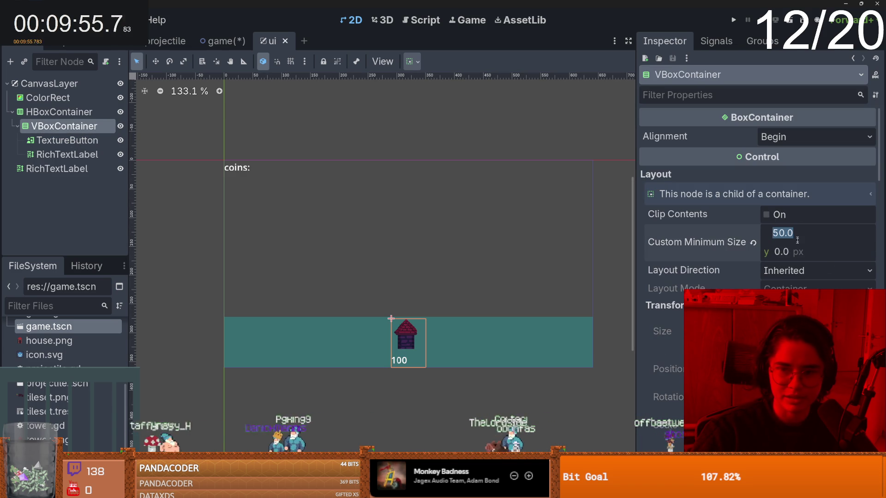
scroll(769, 287, "down", 5)
scroll(770, 287, "down", 15)
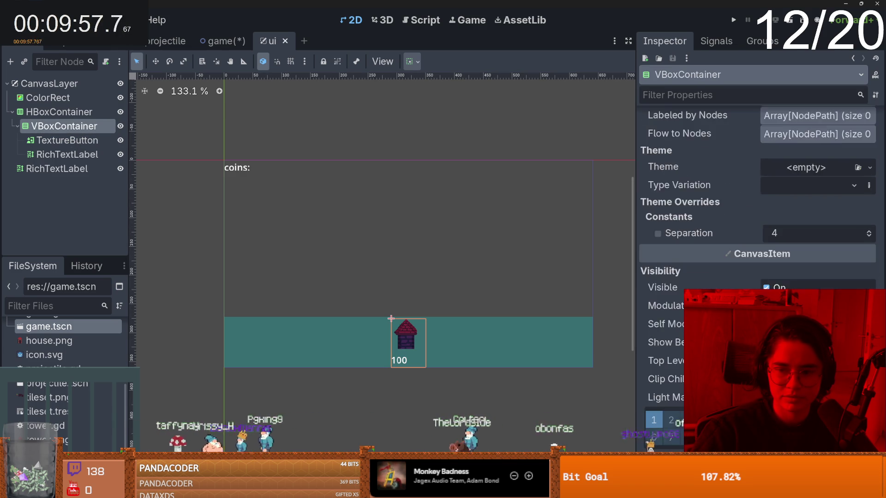
scroll(757, 208, "up", 4)
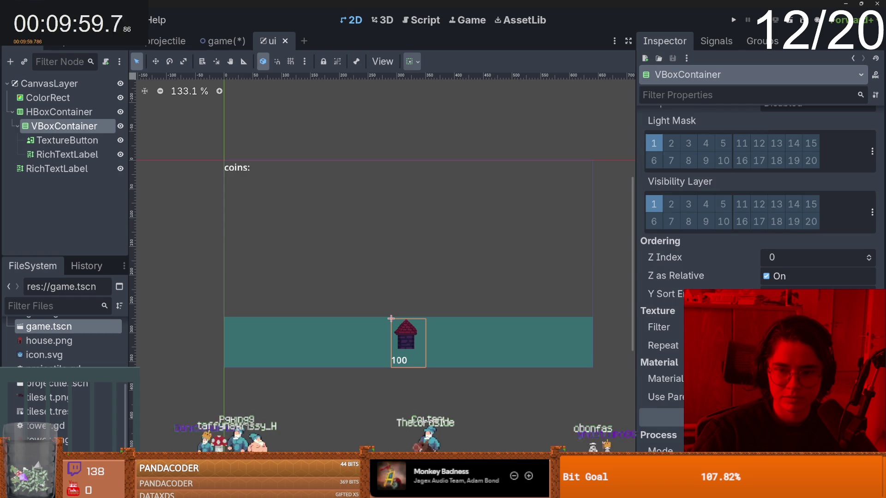
scroll(756, 208, "down", 6)
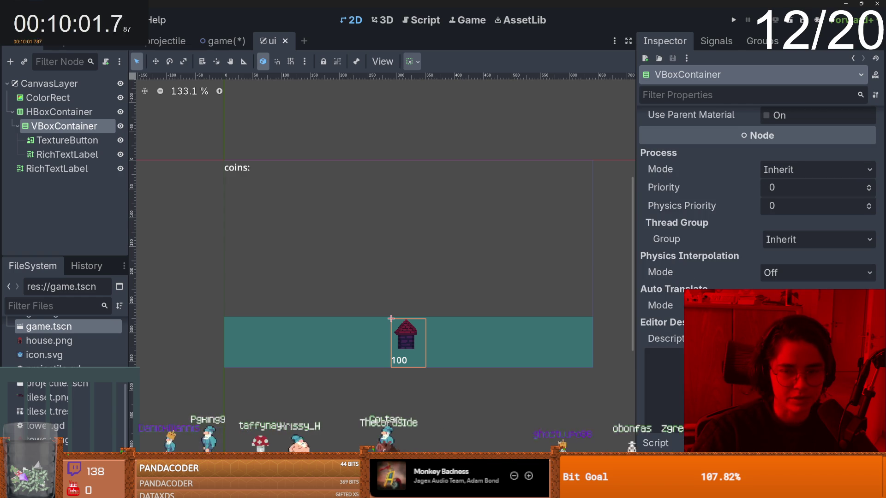
scroll(756, 208, "up", 5)
scroll(757, 207, "up", 10)
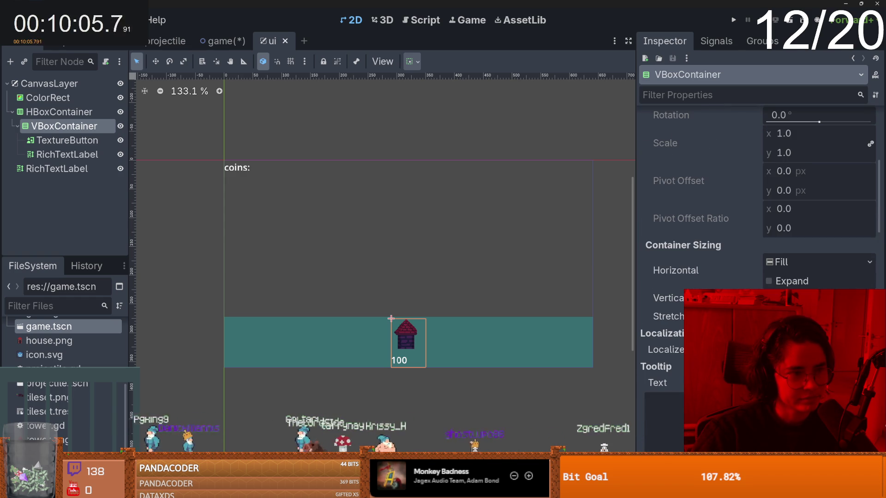
scroll(757, 208, "up", 6)
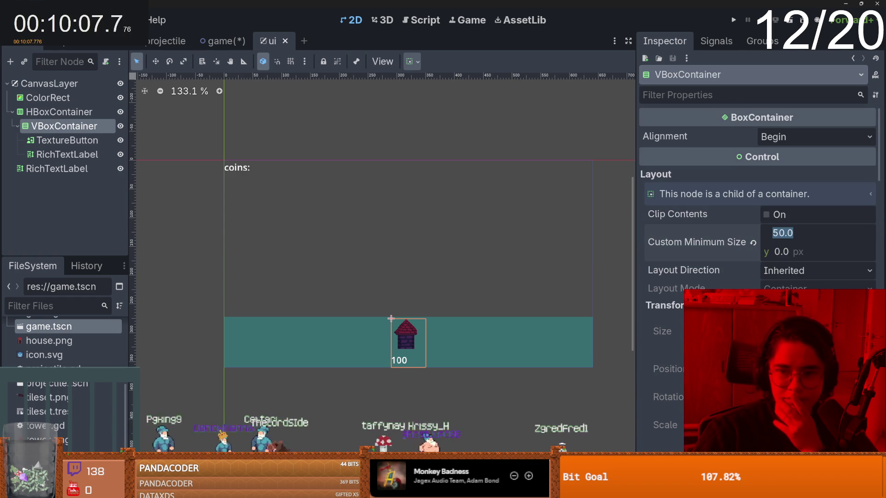
left_click(18, 126)
left_click(60, 112)
- Drag the HBoxContainer out to the teal bar's right end, about 1022 px wide, after trying an anchor preset
left_click(409, 338)
scroll(757, 208, "down", 3)
left_click_drag(784, 351, 748, 351)
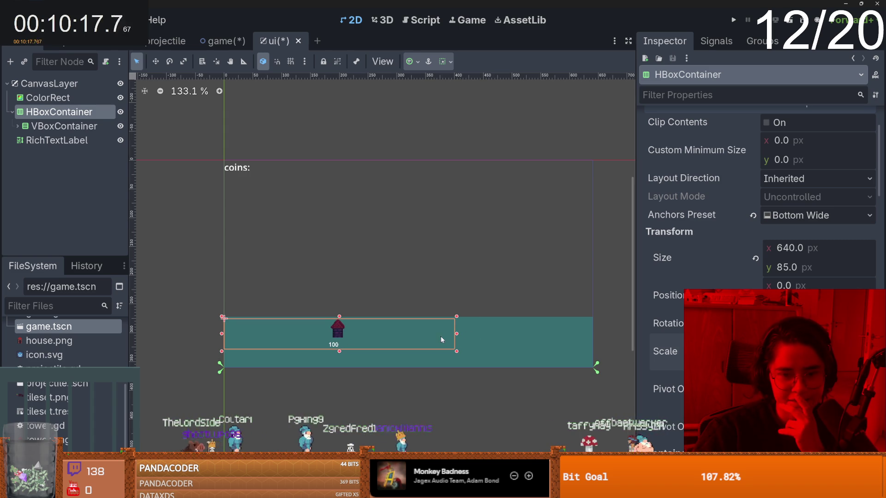
left_click_drag(456, 333, 594, 335)
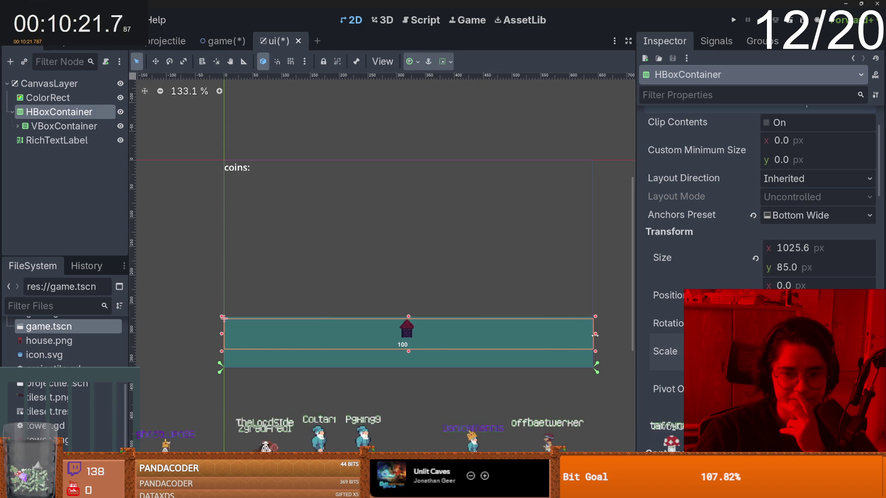
left_click(412, 61)
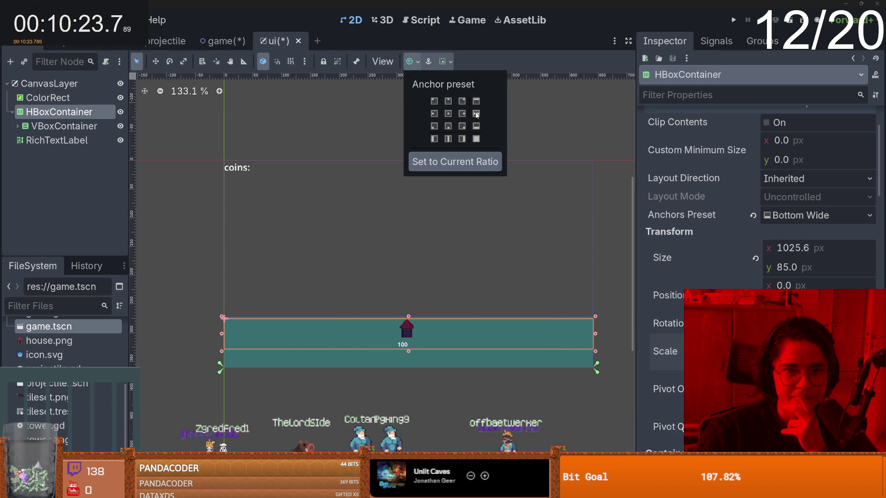
left_click(476, 113)
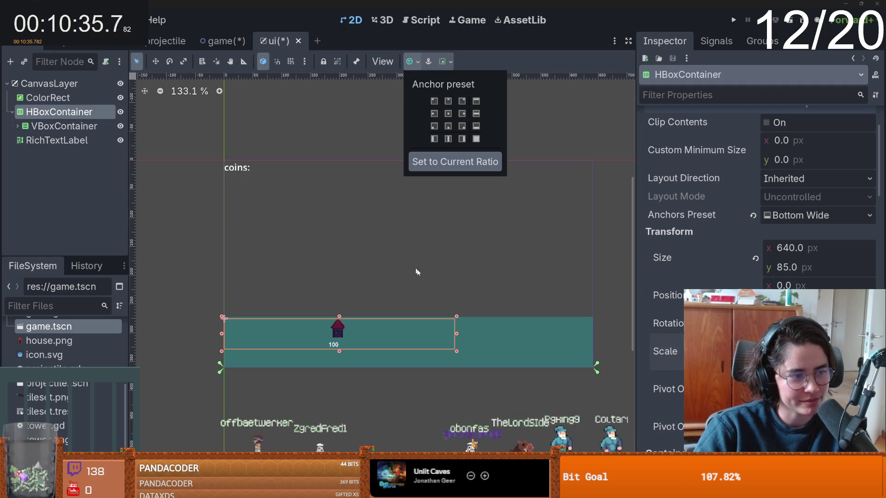
left_click(457, 336)
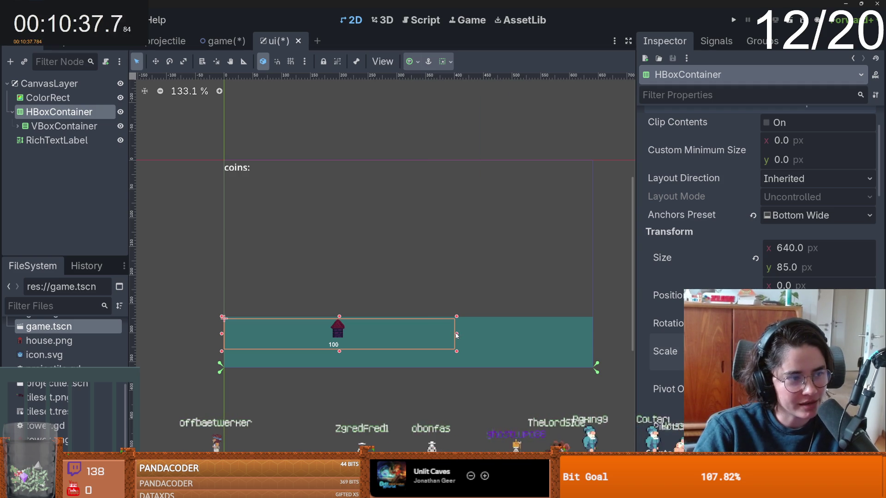
left_click_drag(456, 335, 594, 339)
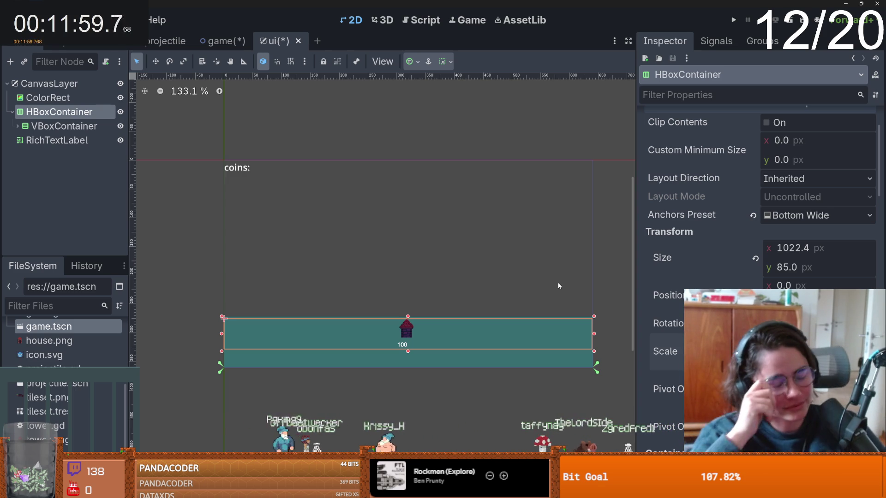
scroll(426, 258, "up", 2)
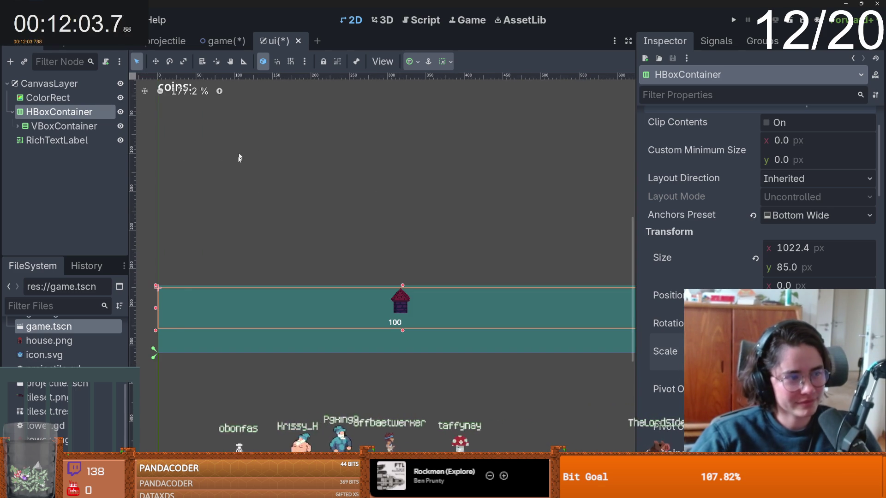
scroll(319, 226, "up", 1)
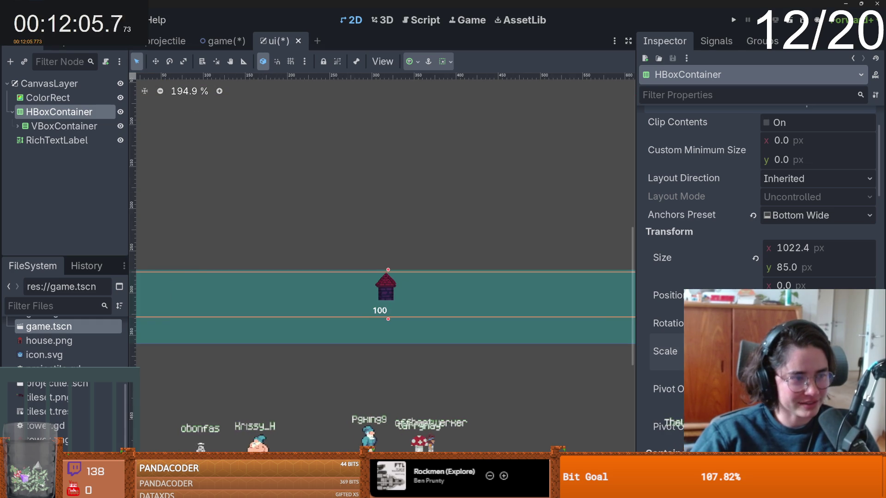
left_click(64, 126)
- Select the 100 price label and enable BBCode on it
left_click(17, 126)
left_click(67, 155)
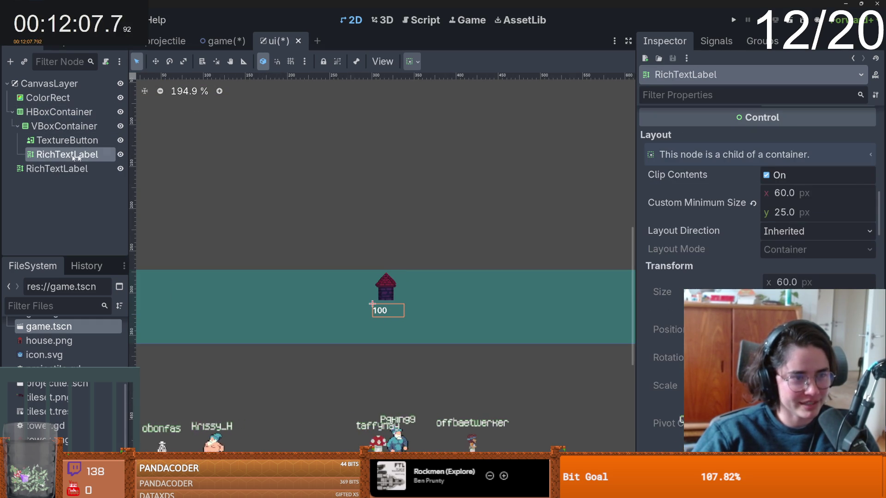
scroll(753, 256, "up", 10)
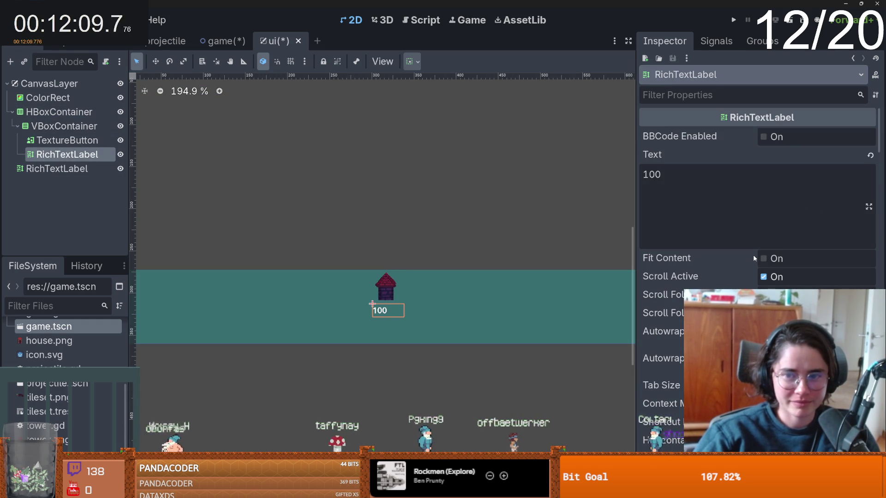
left_click(682, 184)
scroll(508, 231, "up", 4)
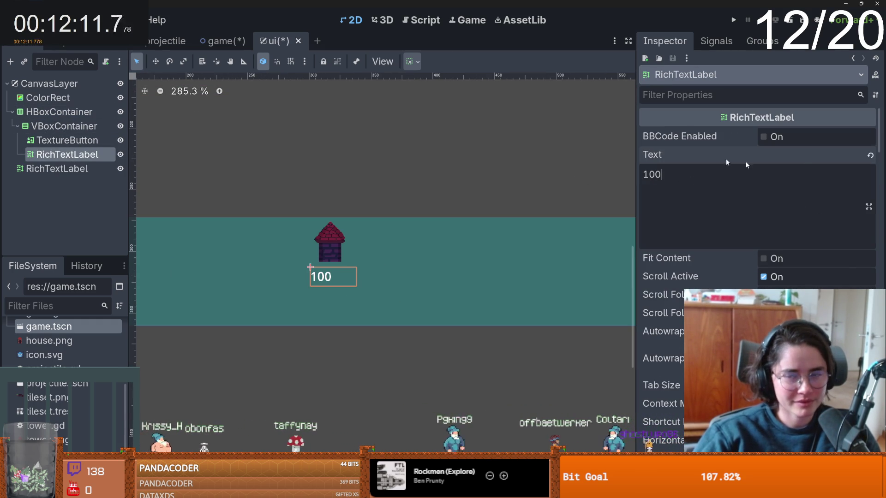
left_click(764, 137)
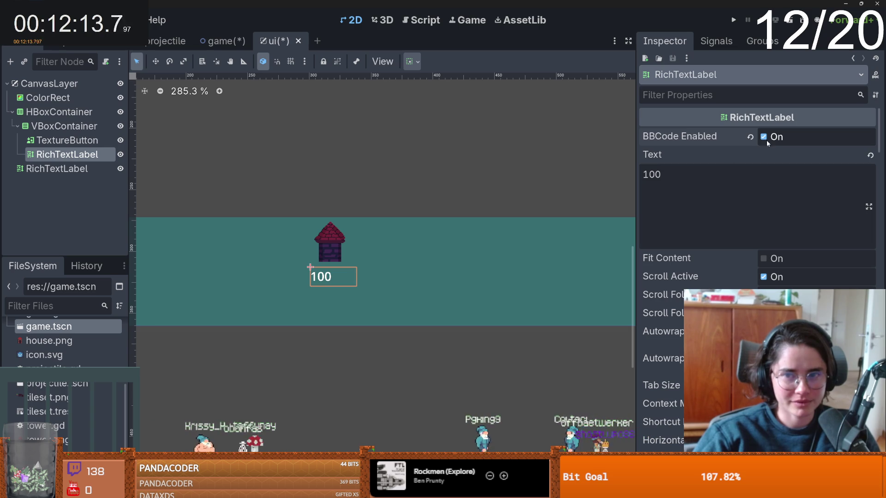
- Wrap the label text as [center]100[/center] and save the ui scene
left_click(642, 174)
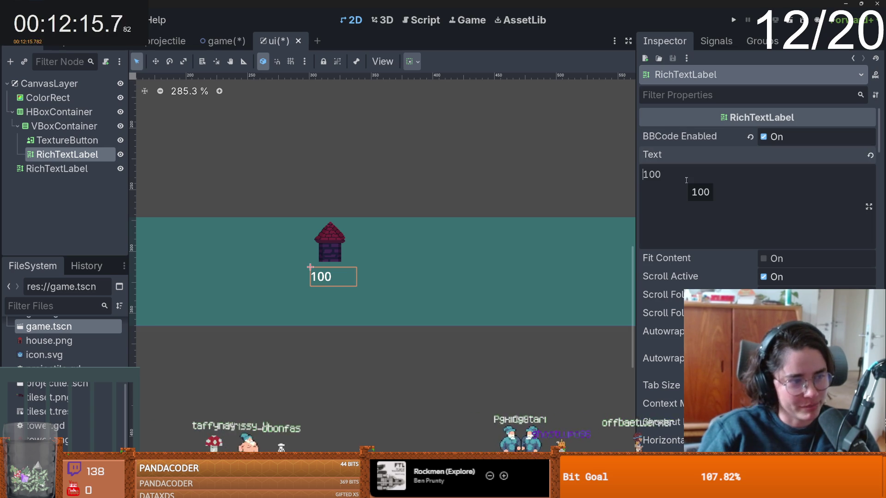
type("[")
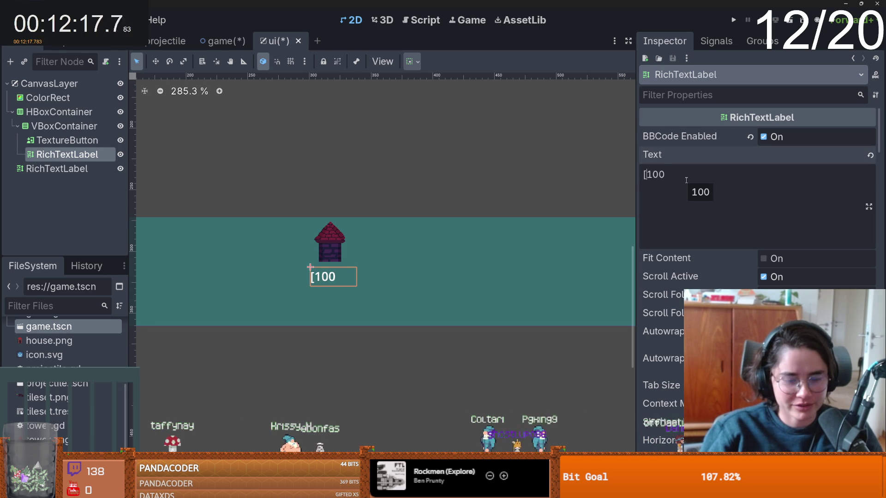
type("center]")
key("ctrl+c")
left_click(714, 173)
key("ctrl+v")
type("/")
scroll(276, 277, "up", 2)
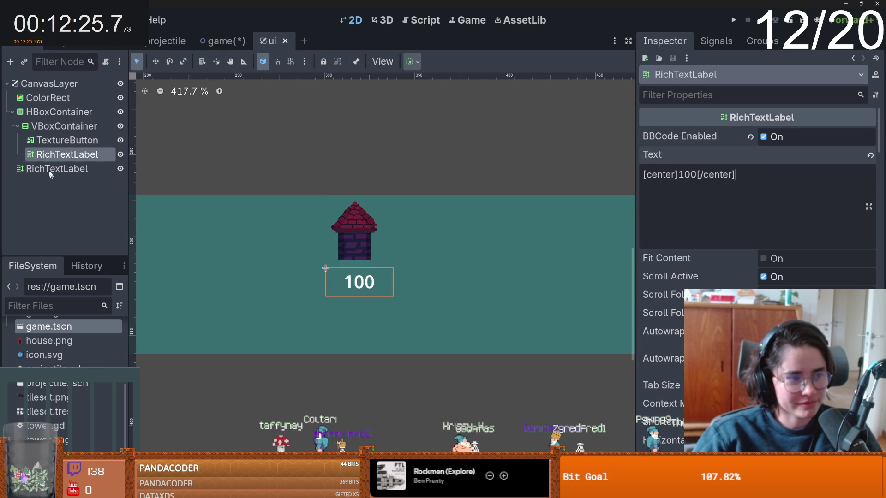
left_click(60, 126)
key("ctrl+s")
scroll(316, 231, "up", 2)
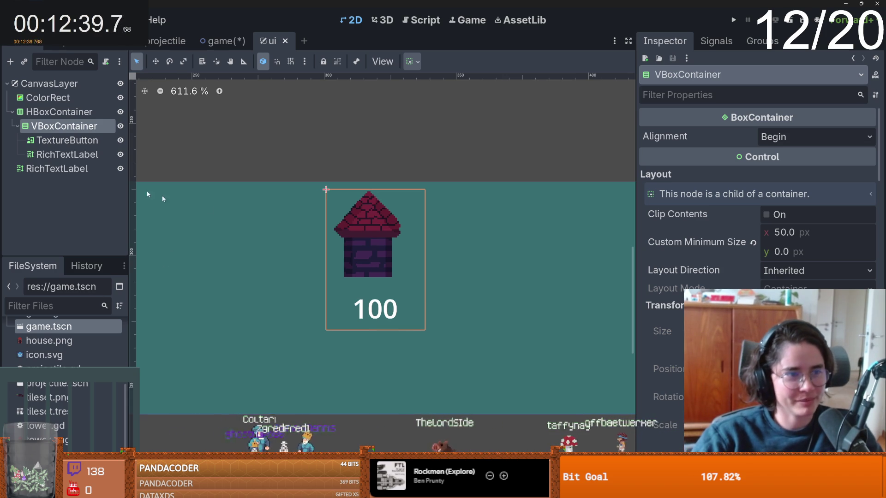
left_click(366, 233)
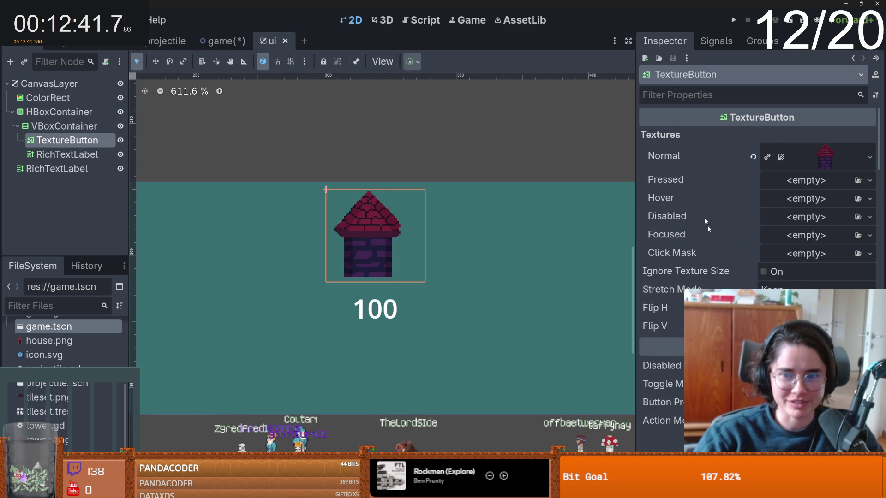
scroll(704, 208, "down", 3)
scroll(422, 240, "up", 1)
scroll(408, 247, "up", 1)
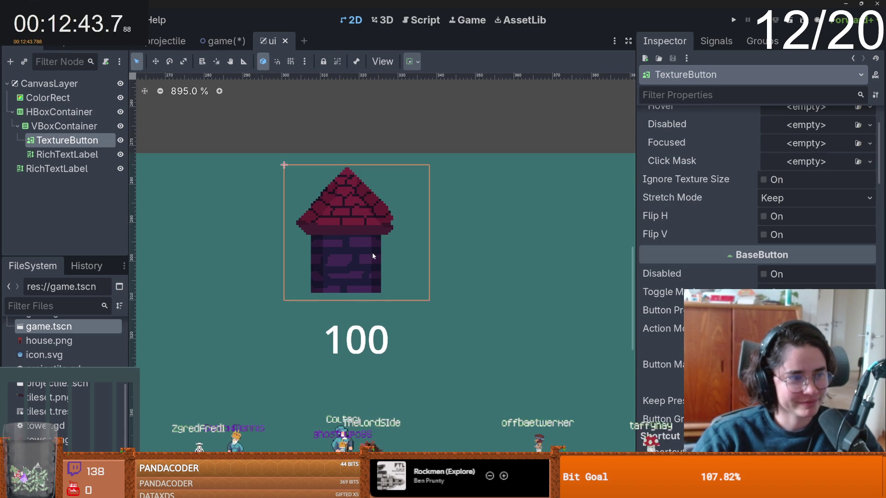
scroll(372, 253, "right", 3)
scroll(409, 284, "down", 1)
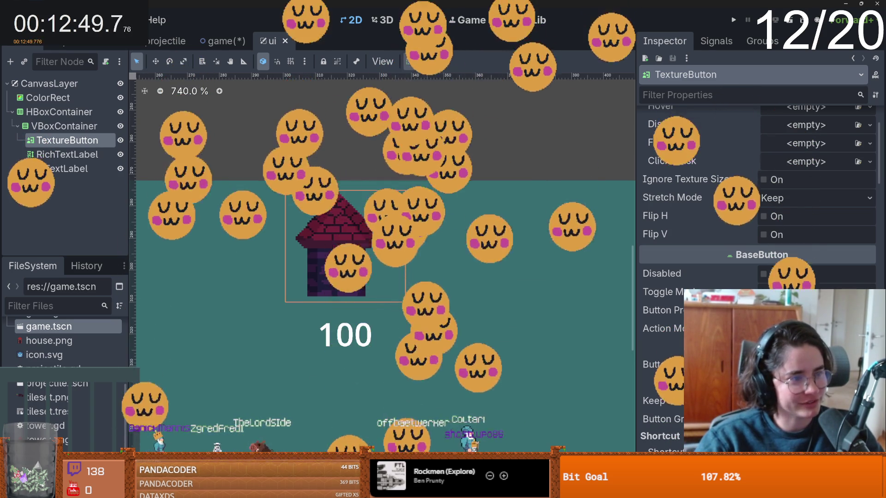
scroll(393, 252, "down", 3)
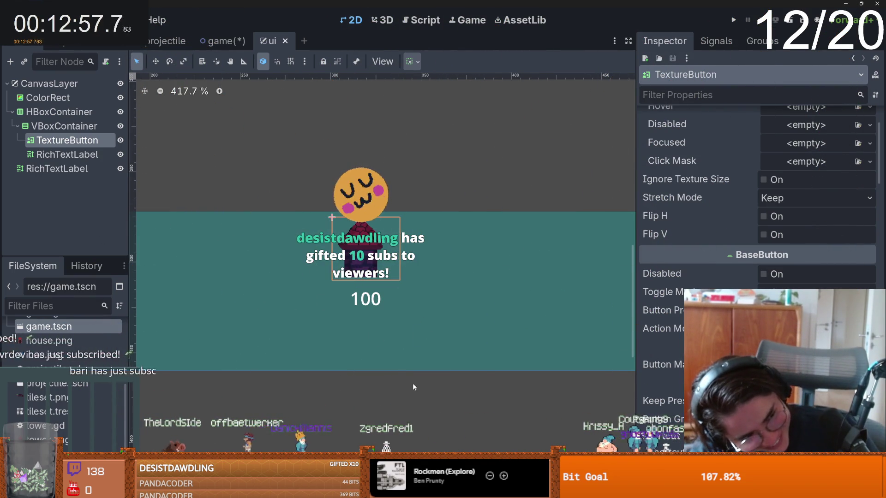
scroll(341, 393, "down", 1)
scroll(342, 393, "down", 1)
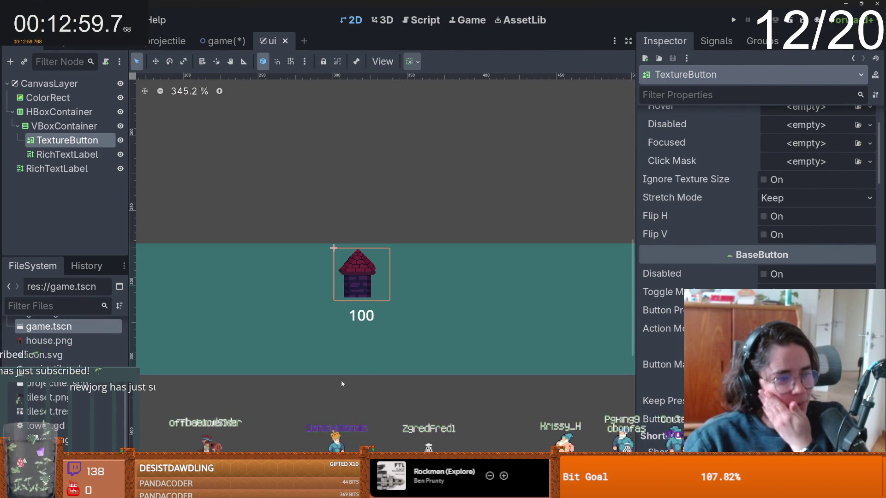
scroll(401, 275, "down", 4)
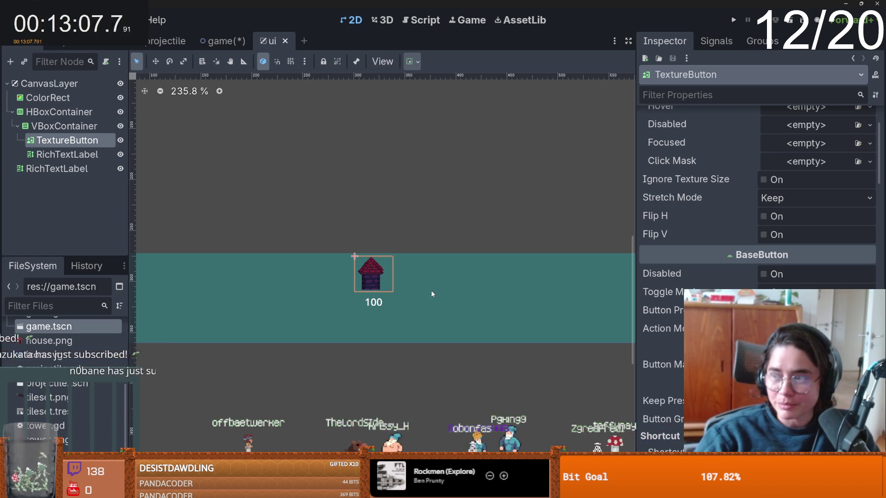
scroll(436, 295, "down", 3)
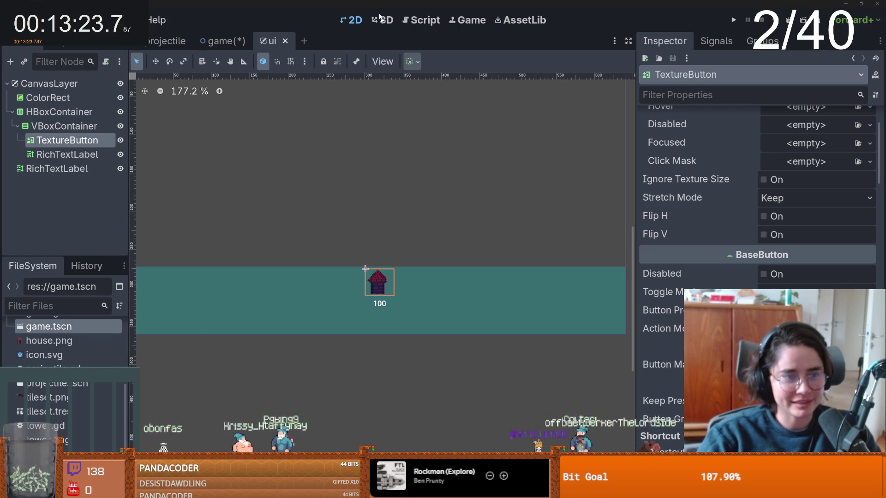
- Close the towerdefence editor, discarding the unsaved game.tscn changes
key("super+Down")
left_click(597, 156)
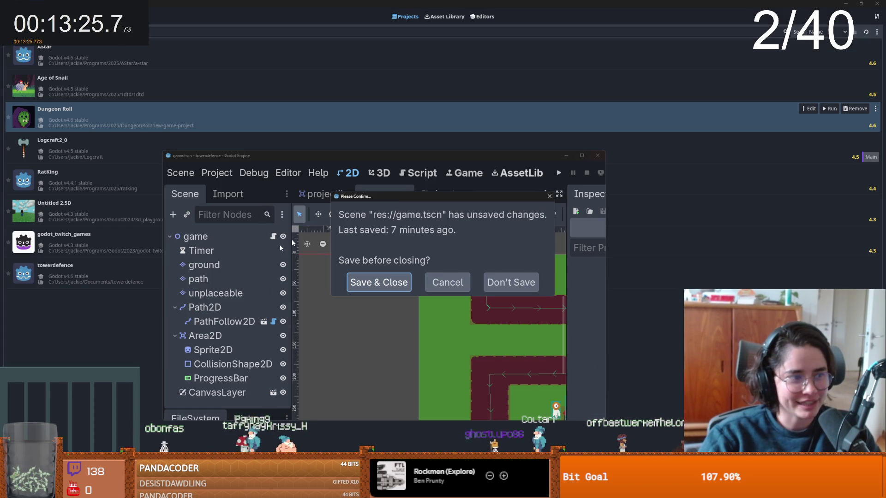
left_click(521, 283)
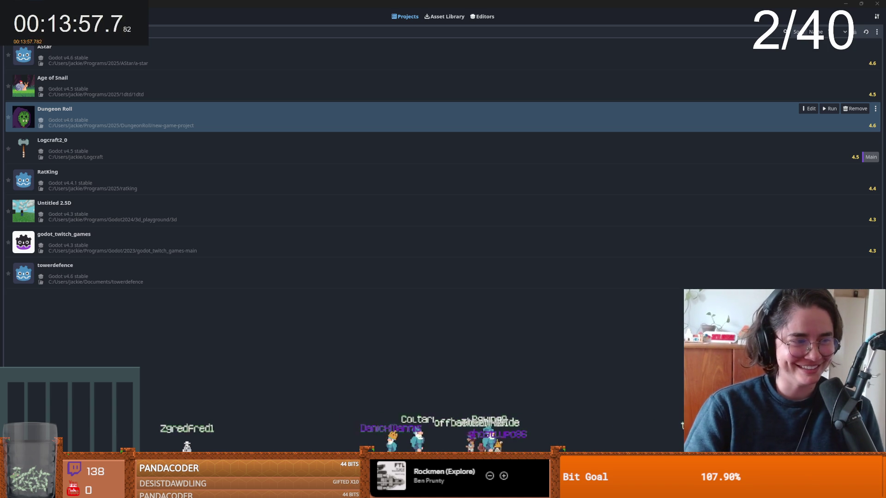
key("ctrl+i")
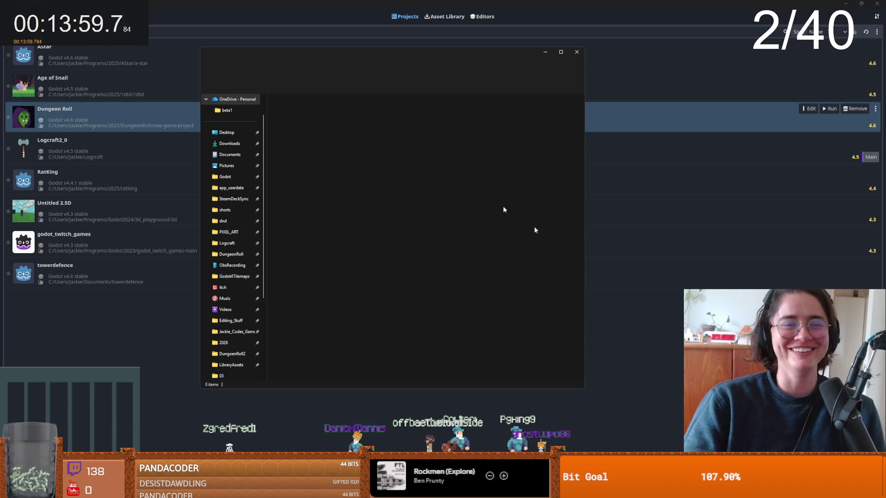
- Scroll the Documents window down to the towerdefence folder
key("Escape")
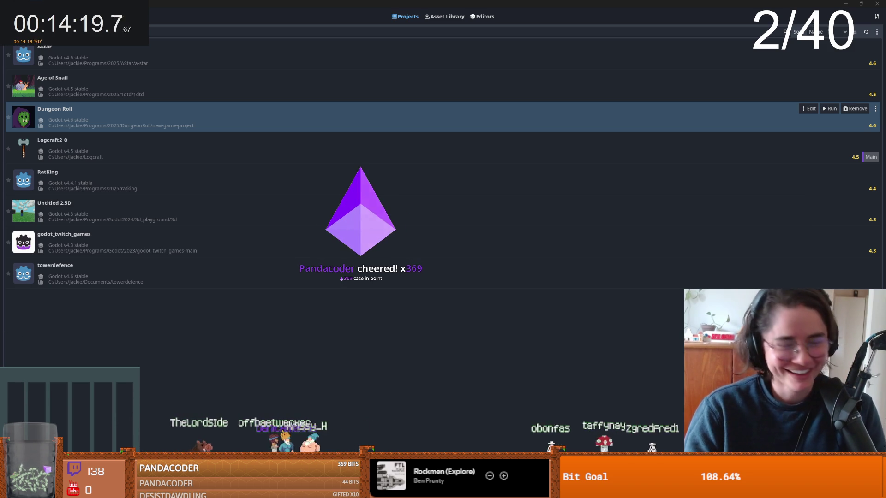
left_click_drag(356, 85, 310, 95)
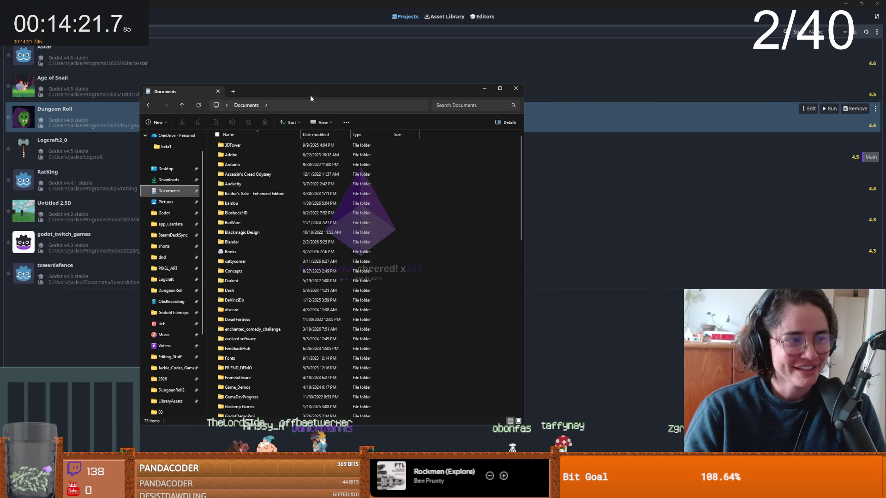
scroll(250, 338, "down", 11)
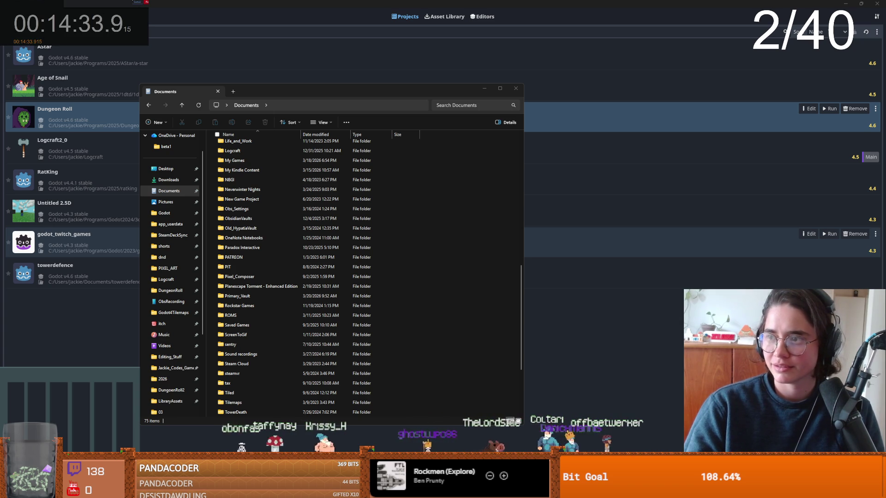
key("Return")
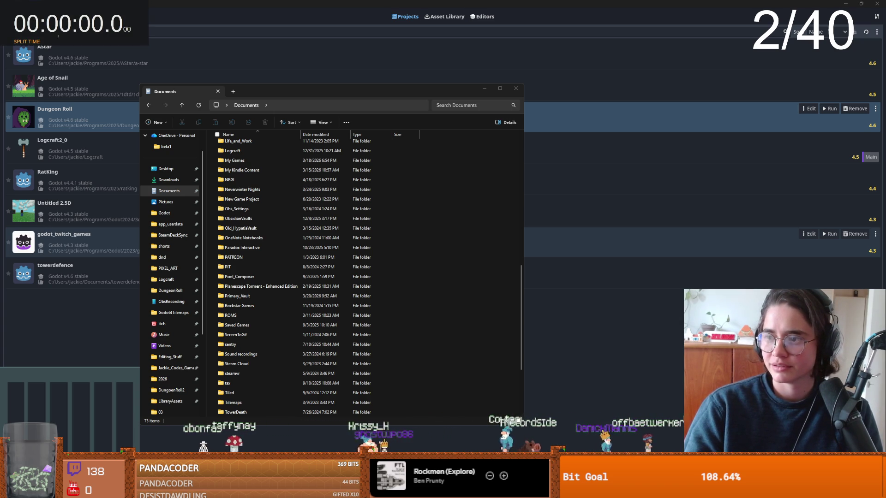
scroll(261, 286, "down", 4)
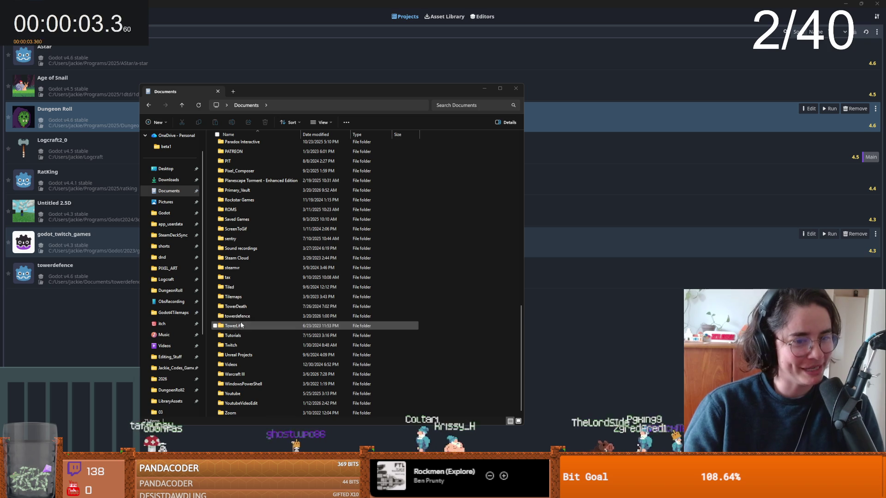
- Select the towerdefence folder, close Explorer, and open towerdefence from the project list
left_click(244, 317)
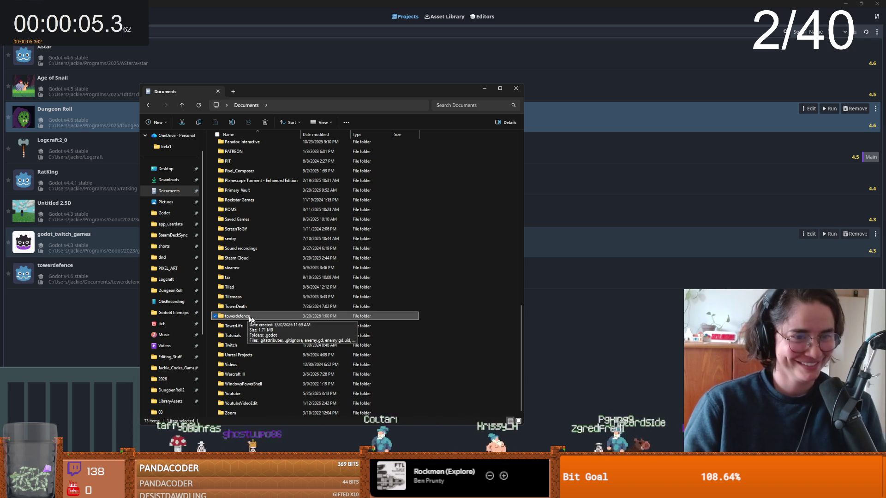
right_click(248, 318)
left_click(234, 313)
left_click(518, 91)
double_click(89, 265)
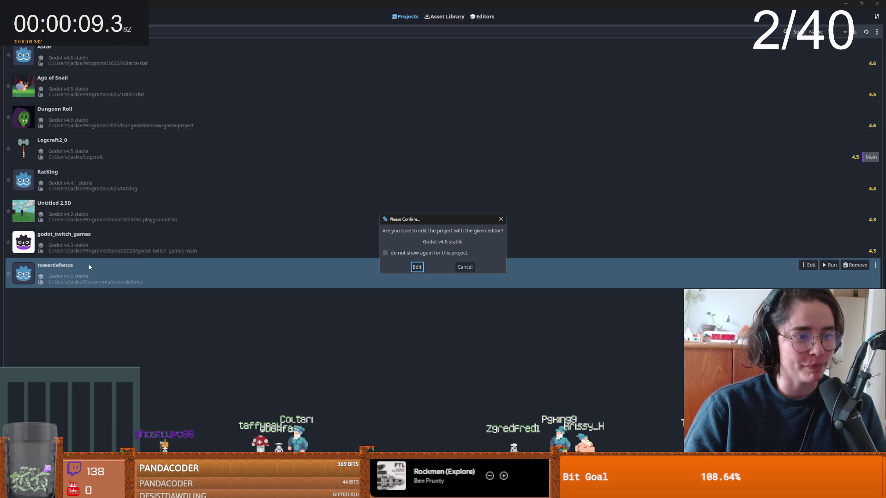
- Confirm editing towerdefence and select the 'unplaceable' TileMapLayer in the game scene
left_click(417, 267)
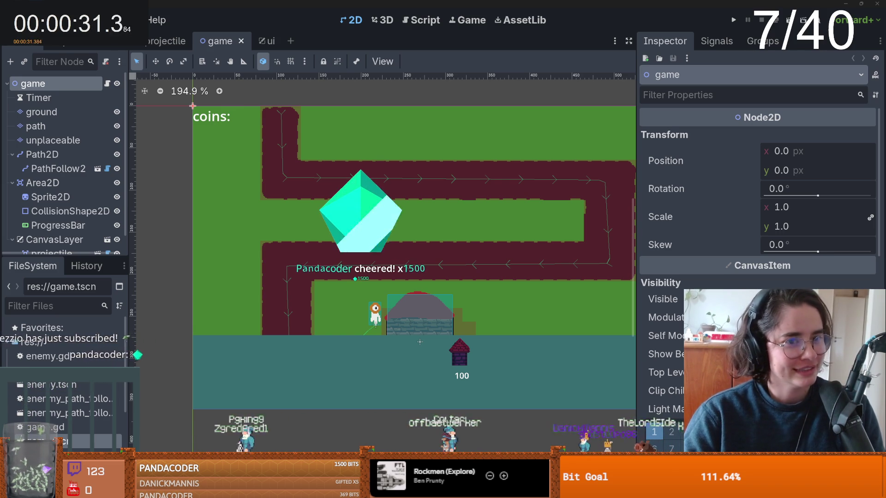
scroll(361, 212, "up", 2)
scroll(415, 222, "down", 2)
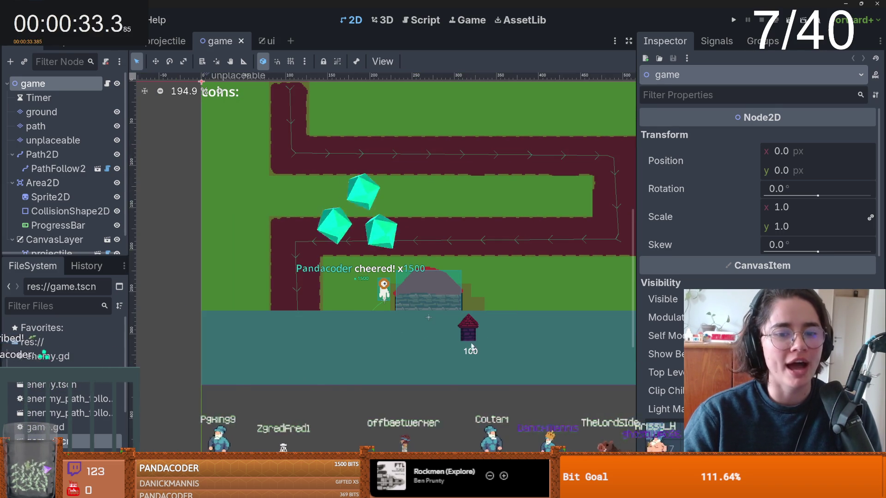
left_click(69, 140)
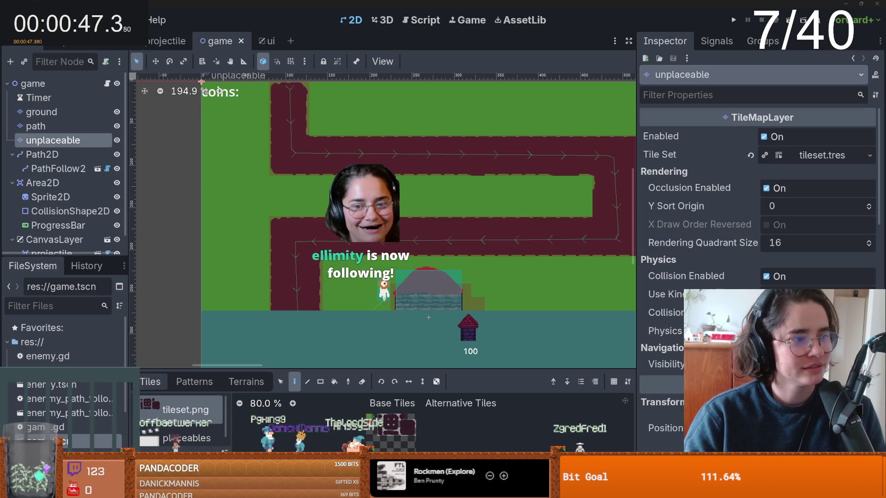
scroll(335, 246, "up", 1)
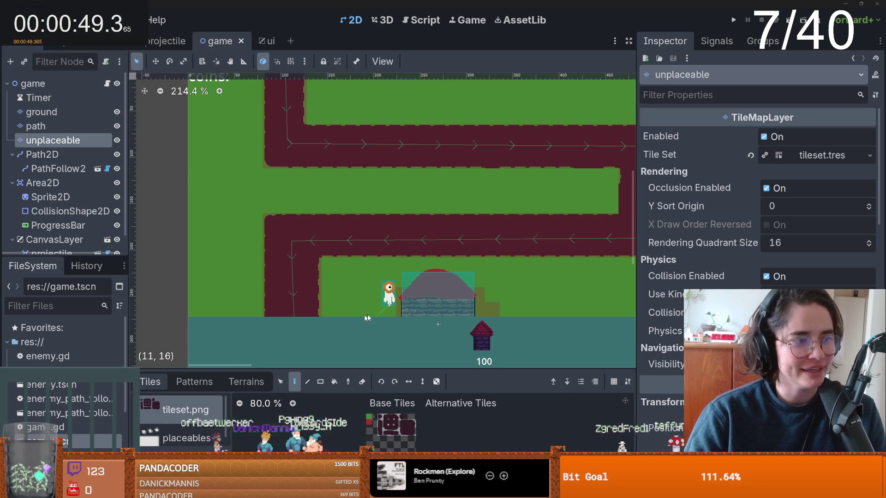
scroll(351, 318, "down", 2)
scroll(331, 306, "up", 1)
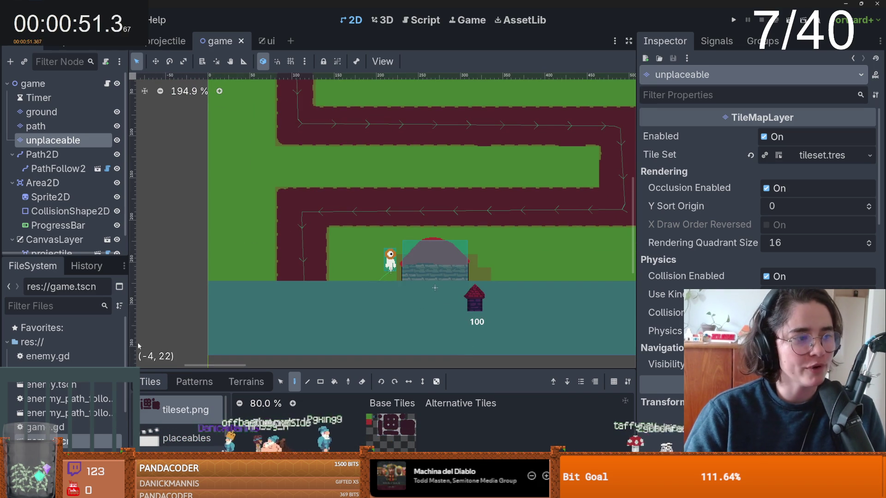
- Paint a tower tile from the placeables source onto the grass
left_click(246, 382)
left_click(150, 381)
left_click(185, 439)
left_click(344, 412)
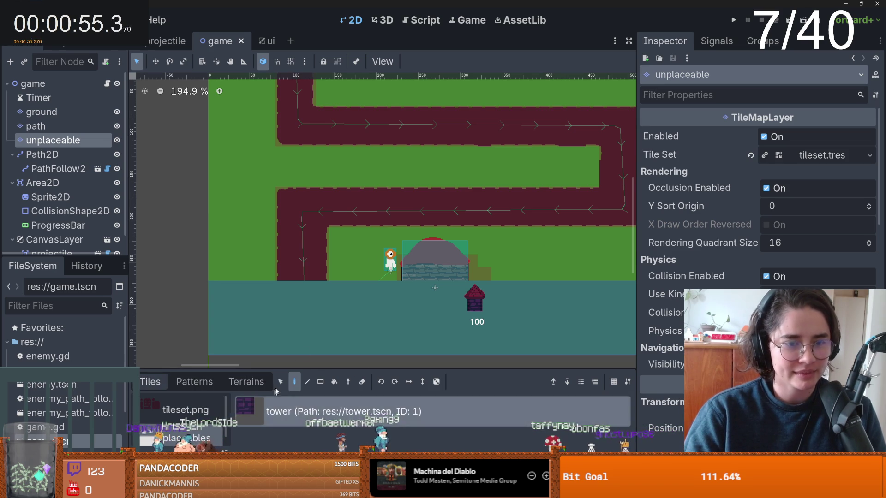
left_click(352, 176)
scroll(443, 83, "down", 2)
- Instance enemy_path_follow_2d.tscn as a second path follower under Path2D
left_click(51, 155)
key("ctrl+shift+a")
key("Down")
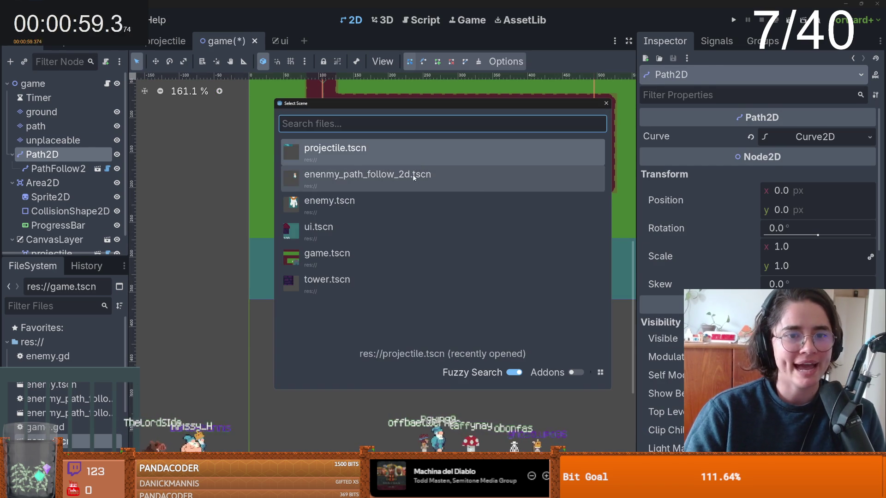
key("Return")
scroll(417, 200, "down", 1)
scroll(417, 208, "up", 1)
scroll(417, 210, "up", 2)
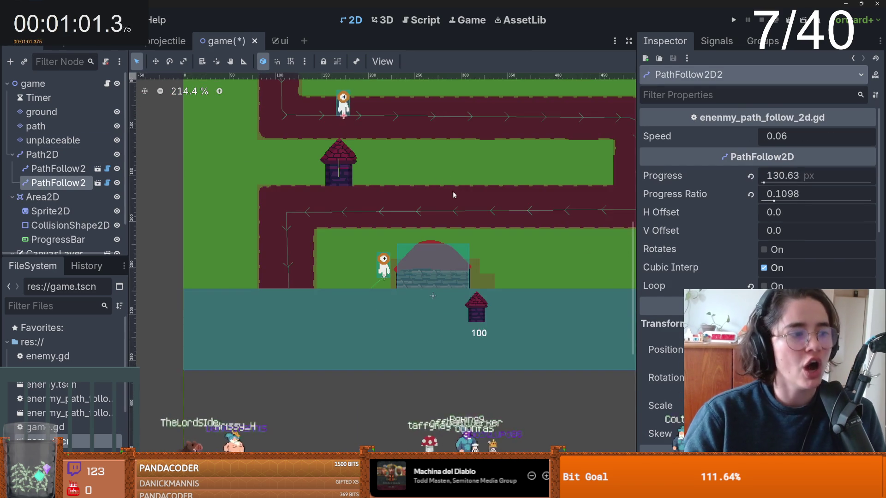
scroll(420, 204, "down", 1)
scroll(419, 208, "up", 1)
scroll(413, 221, "down", 2)
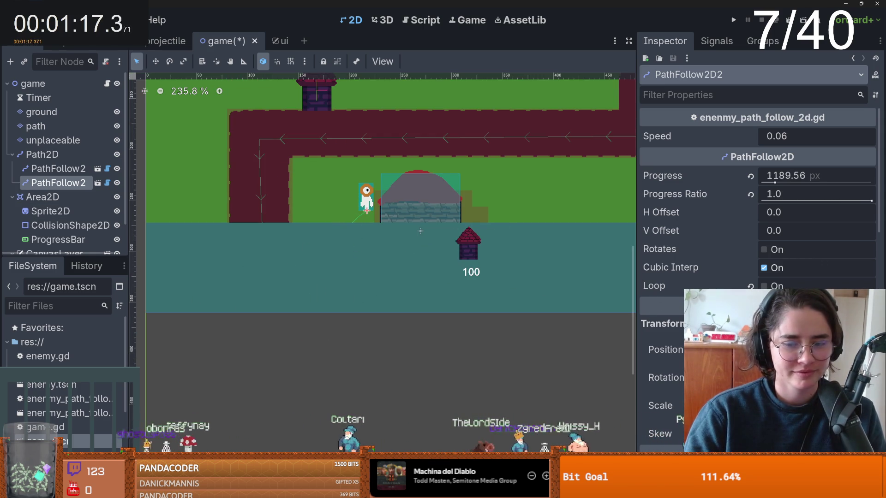
key("super+e")
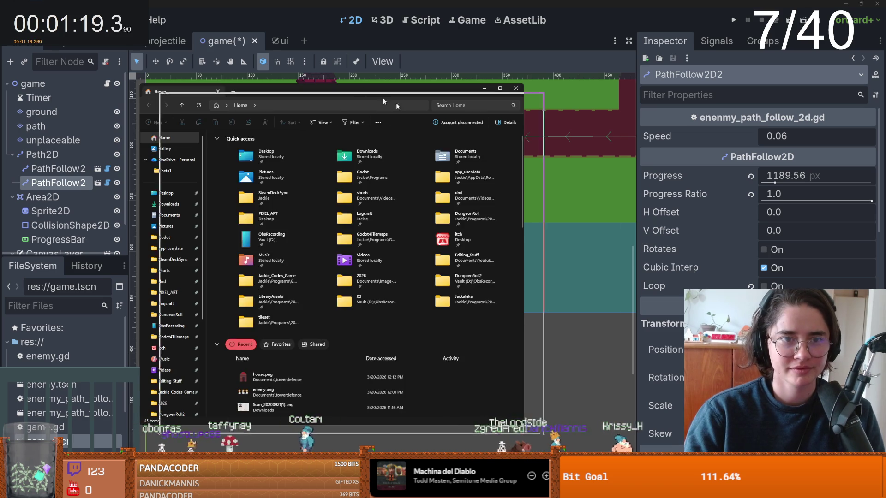
- Quit the Godot editor without saving changes
key("alt+F4")
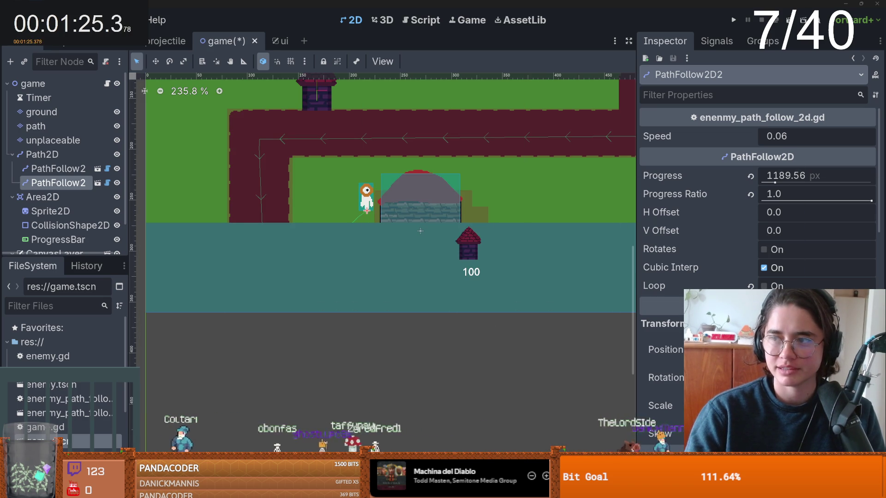
key("alt+Tab")
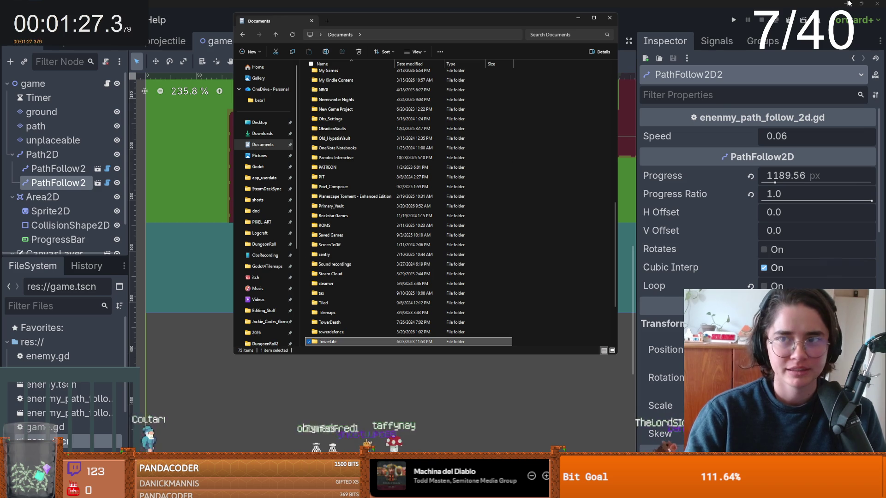
key("alt+F4")
key("alt+F4")
left_click(481, 285)
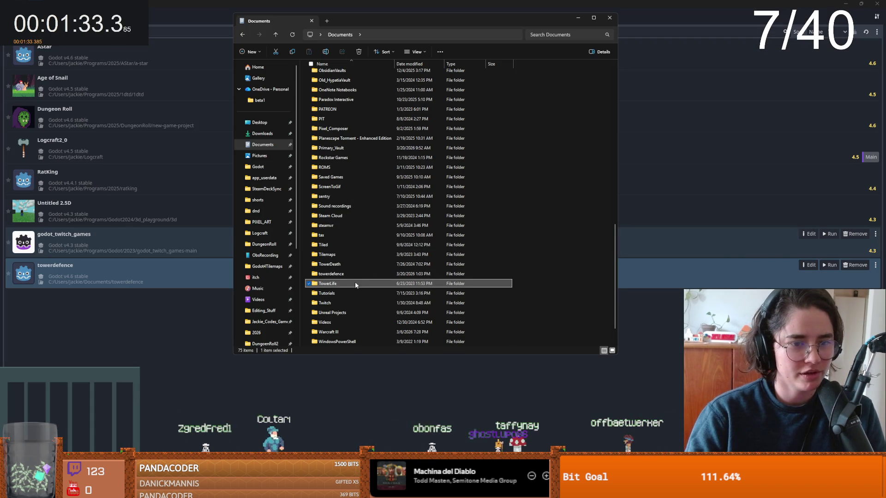
- Delete the towerdefence folder from Documents and start emptying the Recycle Bin
left_click(337, 274)
right_click(339, 275)
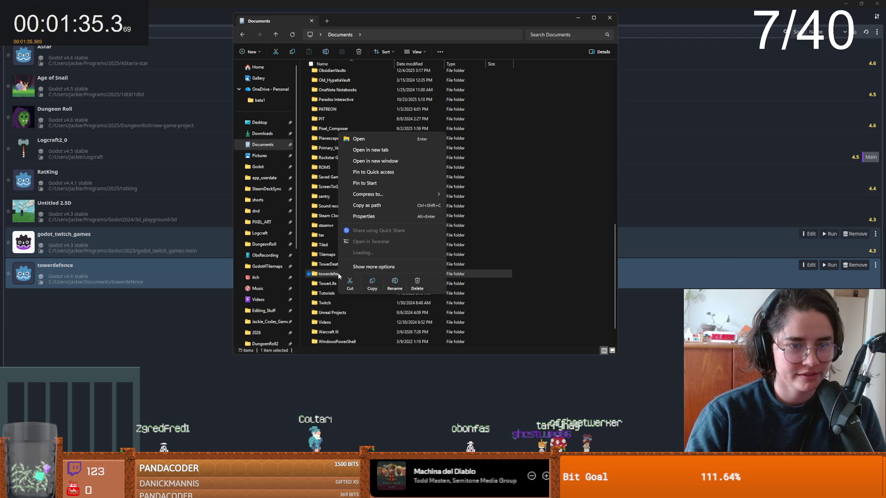
left_click(401, 283)
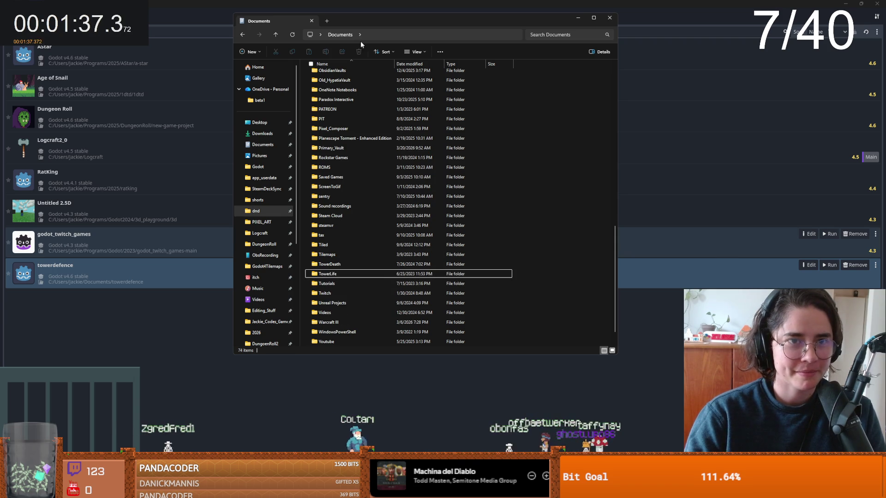
left_click(610, 18)
left_click(861, 3)
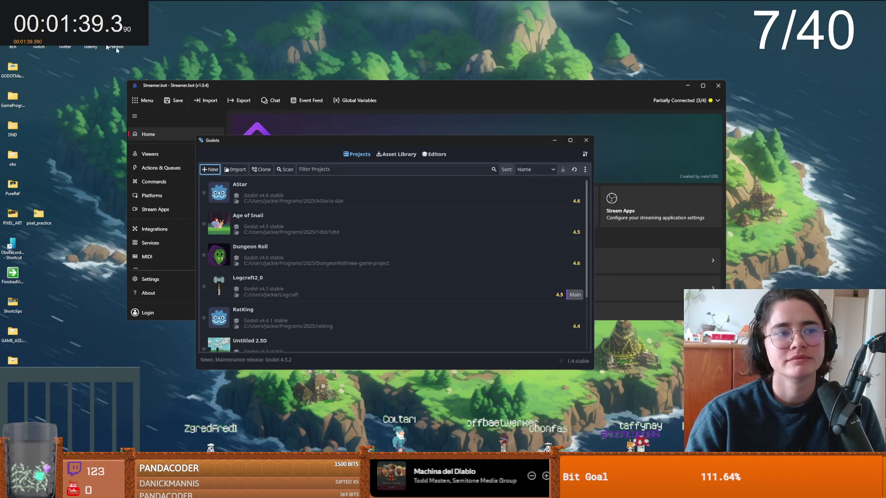
right_click(18, 14)
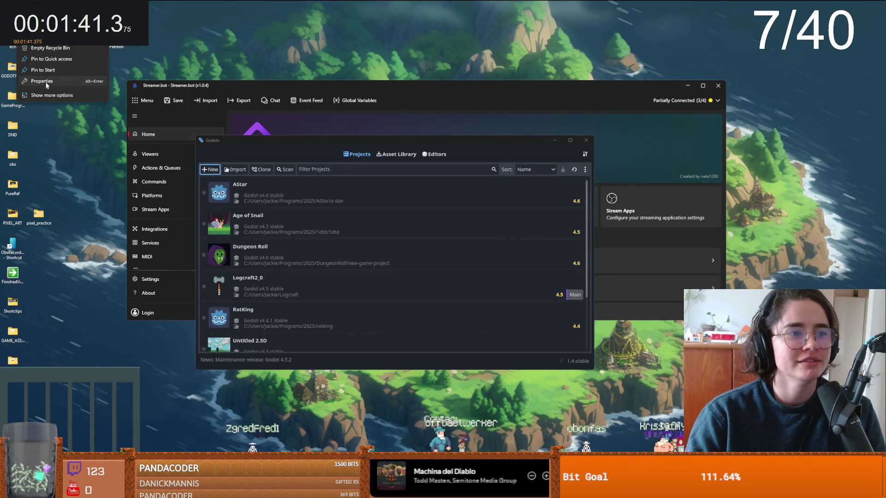
left_click(50, 48)
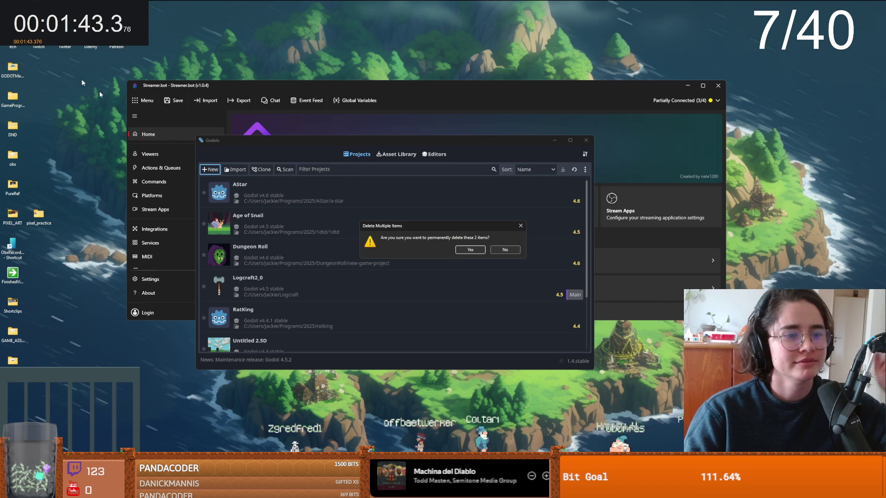
- Confirm emptying the Recycle Bin, then remove towerdefence from Godot's project list
left_click(475, 253)
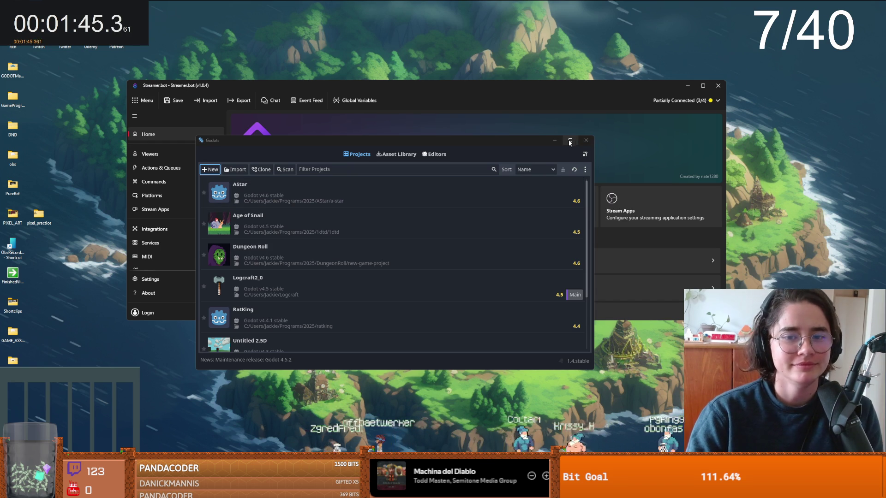
left_click(571, 140)
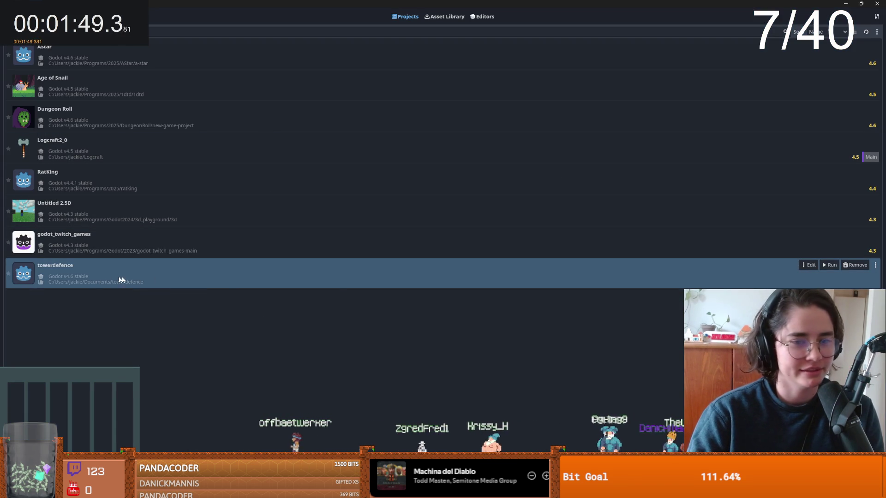
right_click(267, 282)
left_click(294, 355)
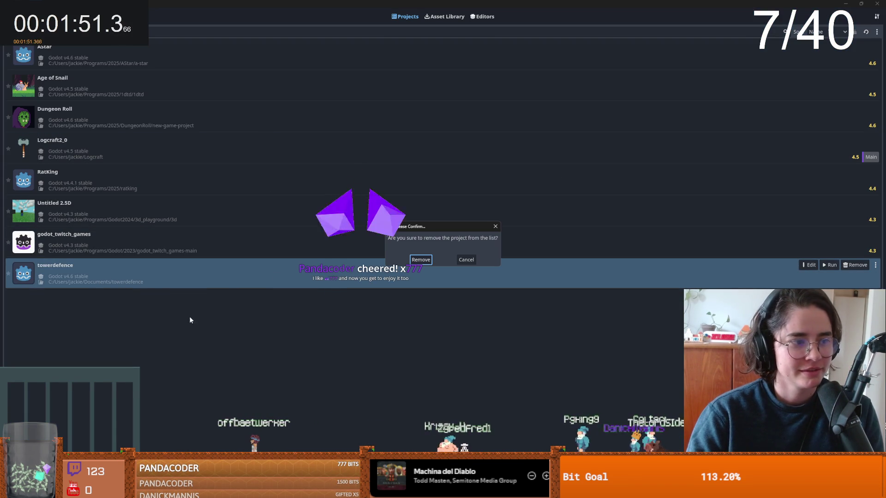
left_click(420, 259)
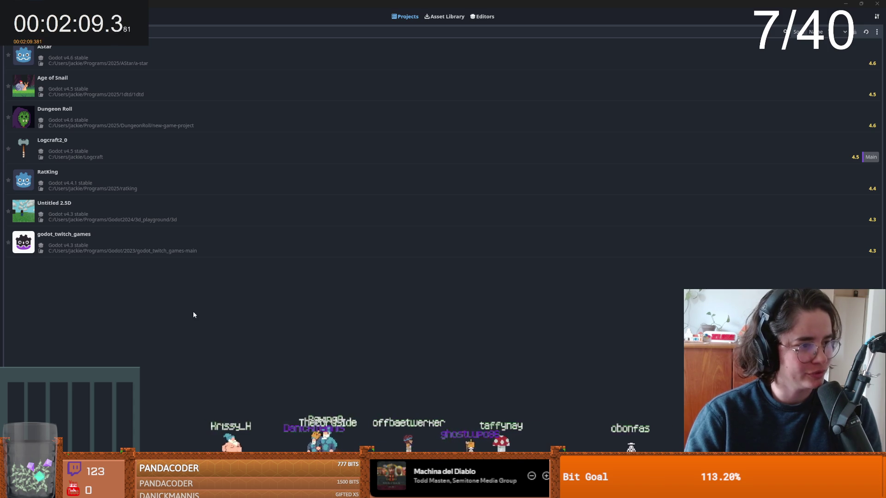
- Import the towerdefence folder into the Project Manager and open it in Godot v4.6
left_click(19, 32)
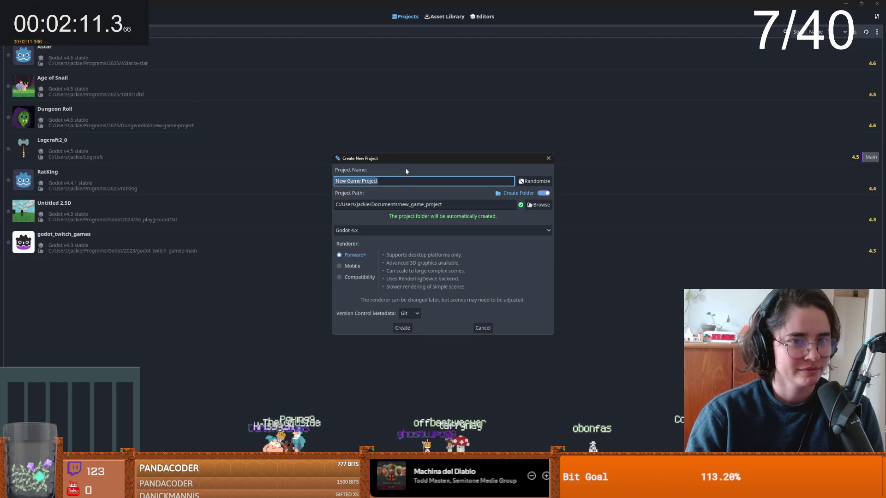
type("towerdefence")
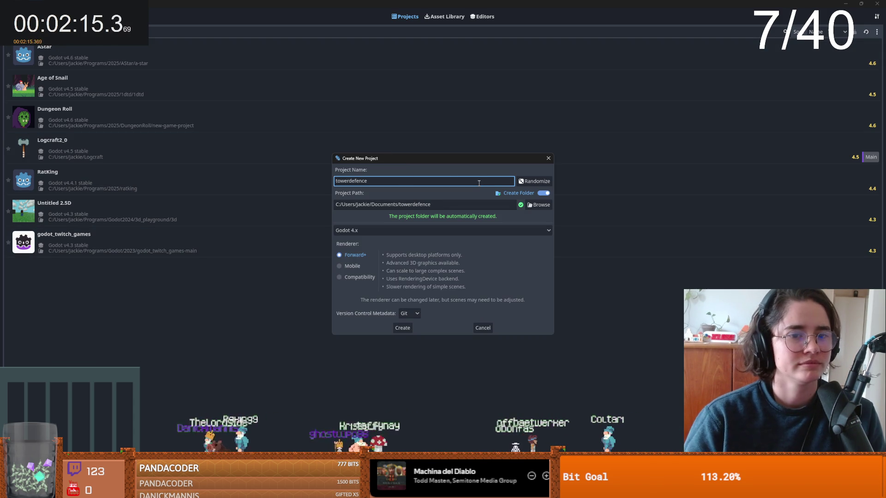
left_click(400, 328)
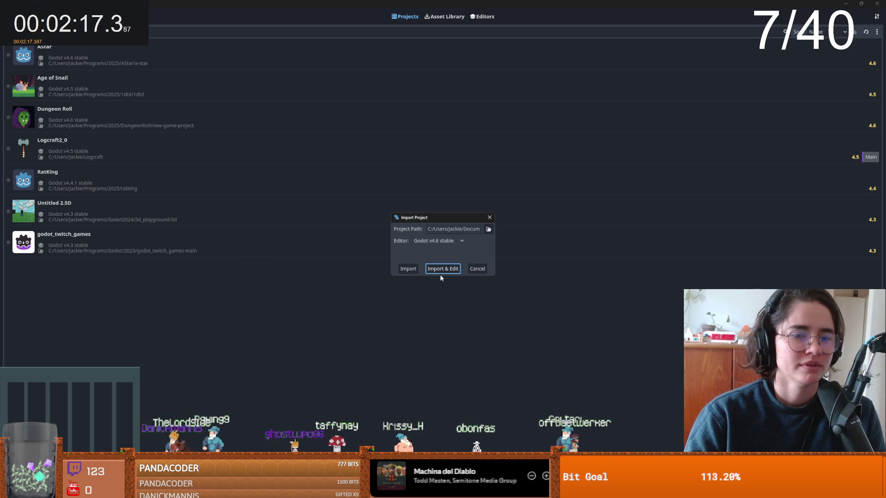
left_click(409, 269)
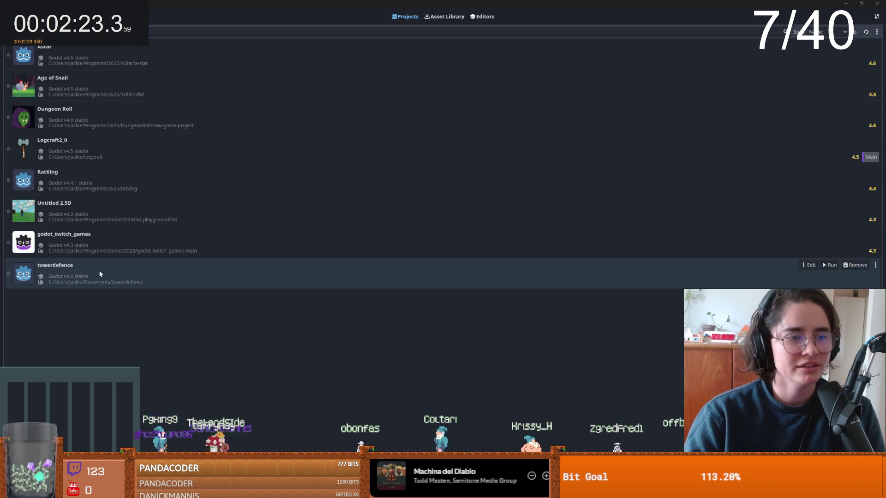
double_click(121, 276)
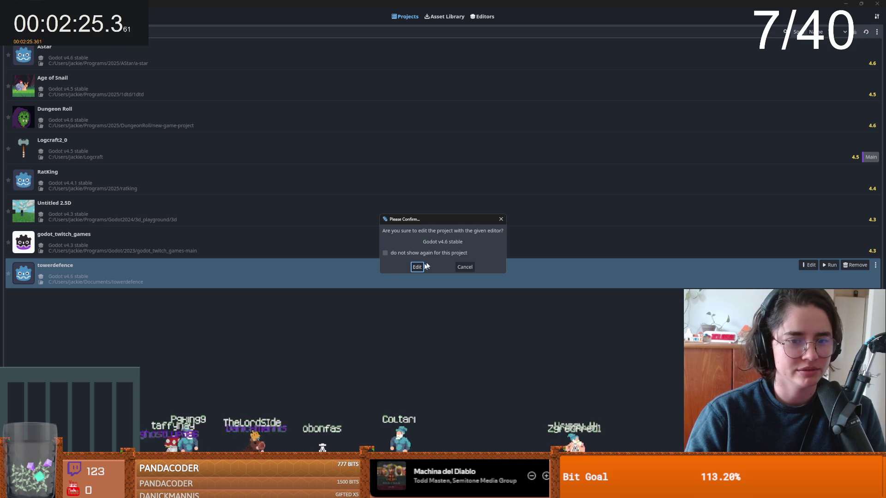
left_click(418, 267)
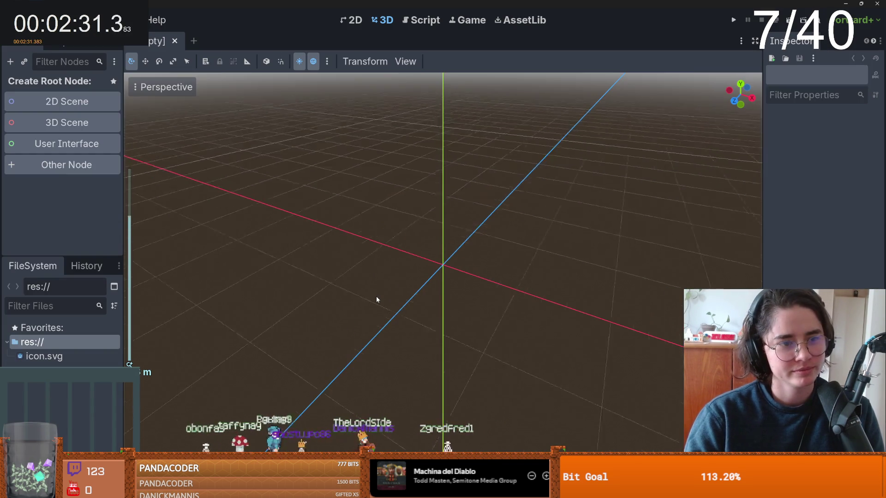
- Create a 2D scene with its root node renamed to game and save it as game.tscn
left_click(67, 101)
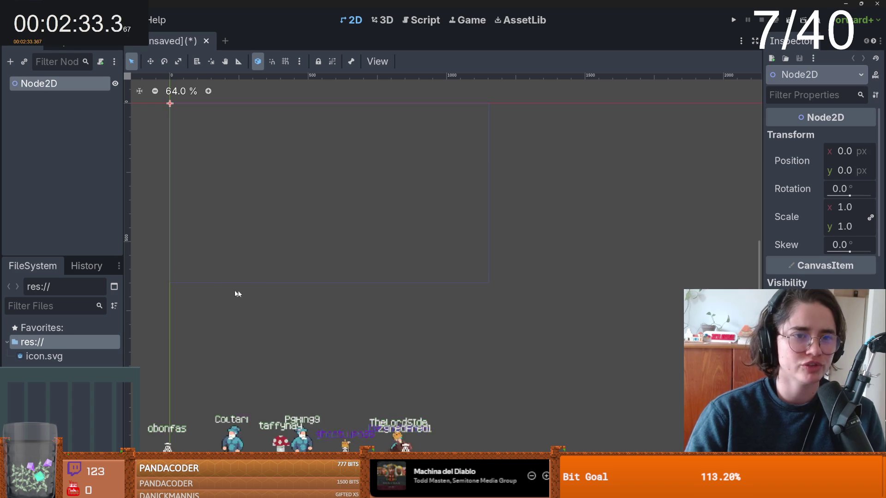
double_click(50, 87)
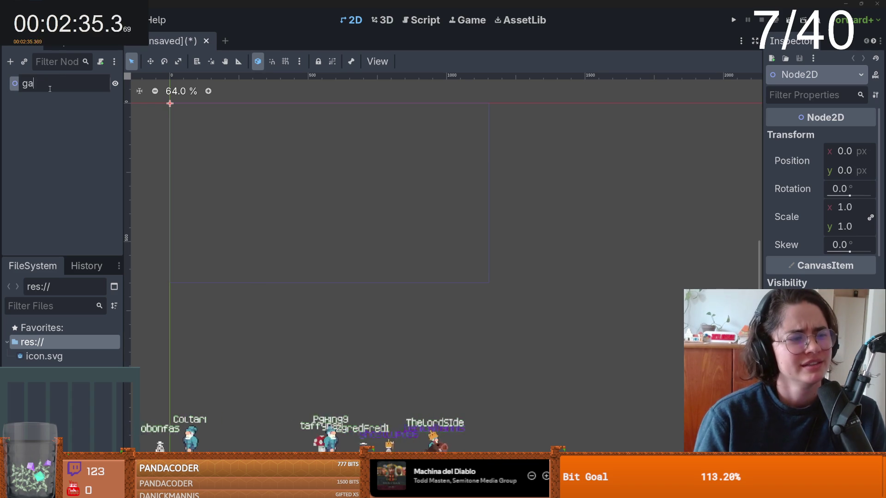
key("Return")
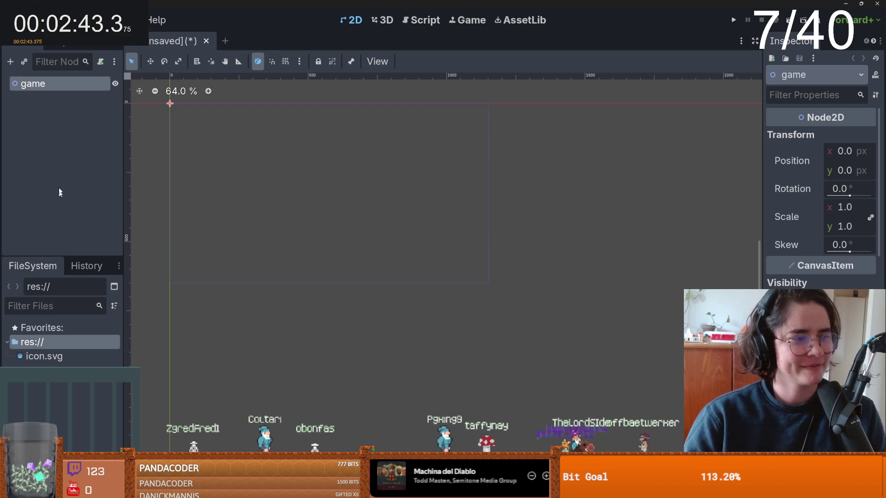
scroll(259, 136, "up", 6)
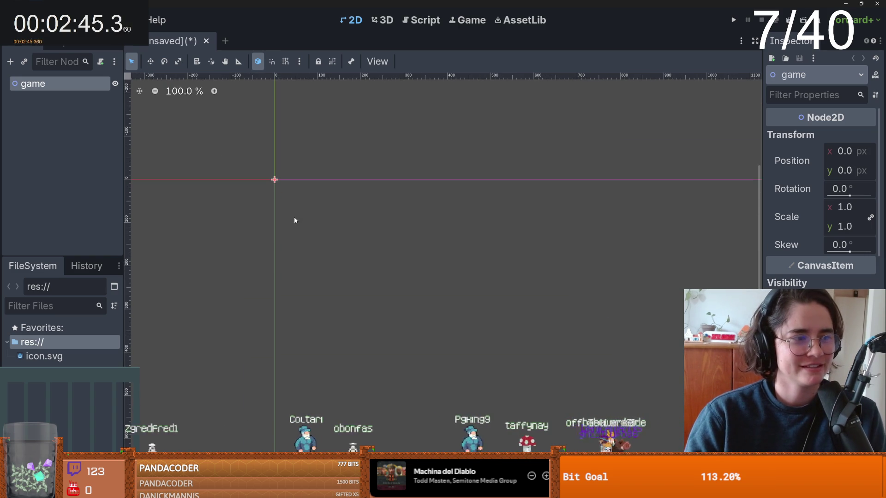
key("ctrl+s")
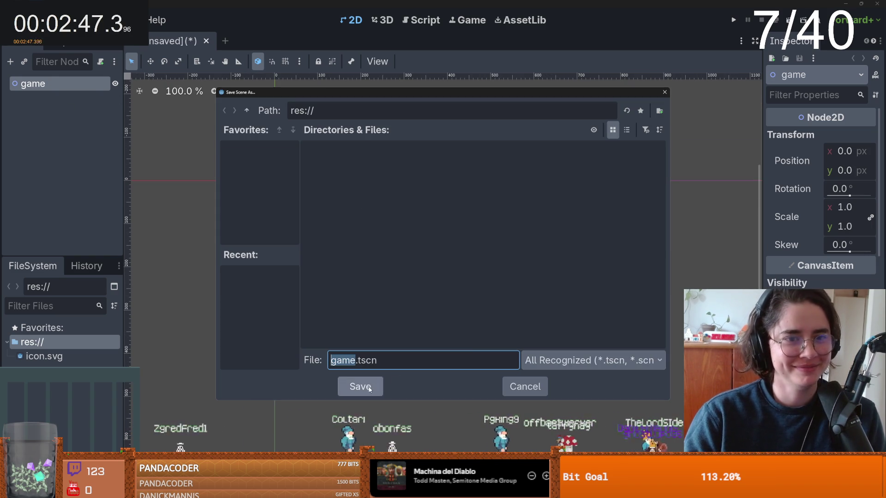
left_click(357, 386)
- Add a TileMapLayer child node under the game root
right_click(70, 86)
left_click(90, 101)
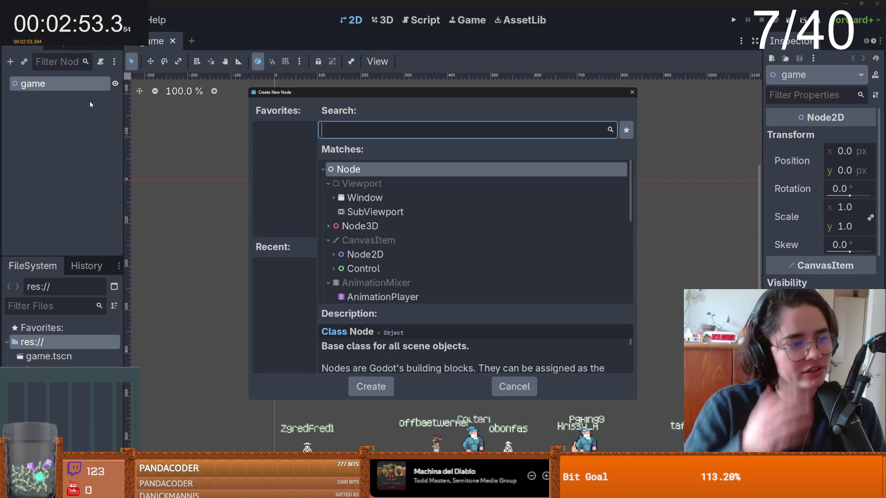
key("Escape")
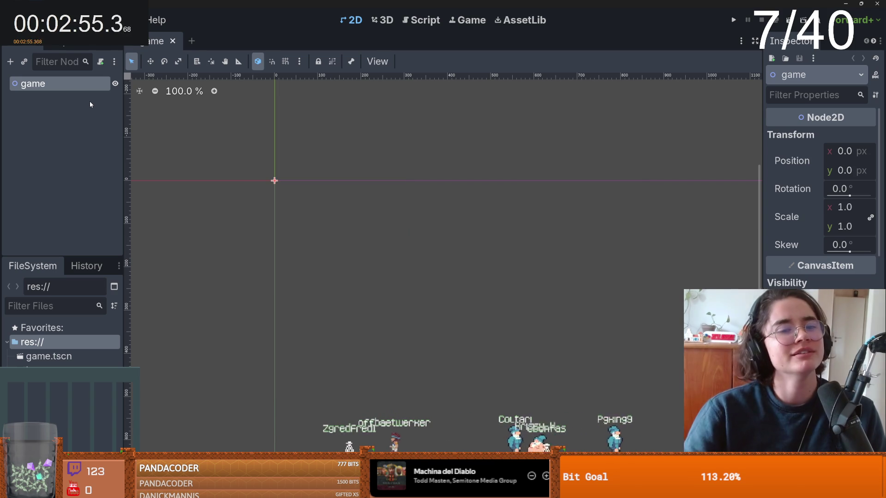
left_click(192, 40)
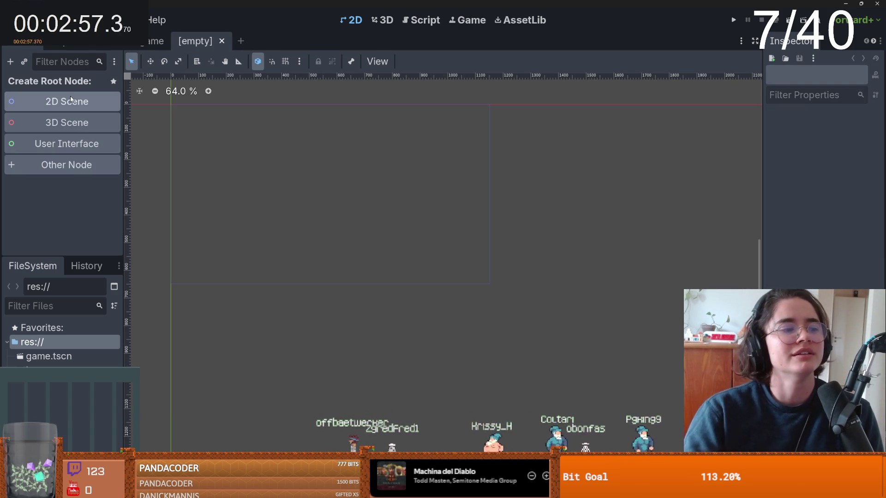
left_click(156, 41)
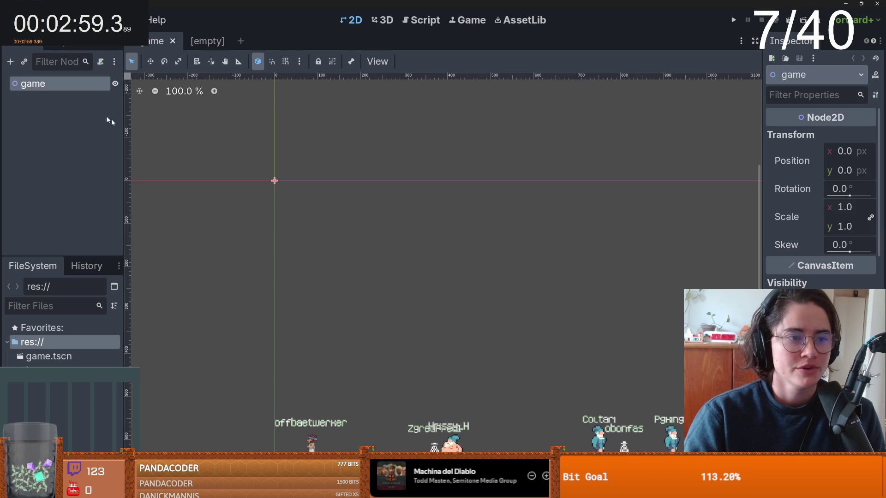
right_click(60, 83)
left_click(76, 93)
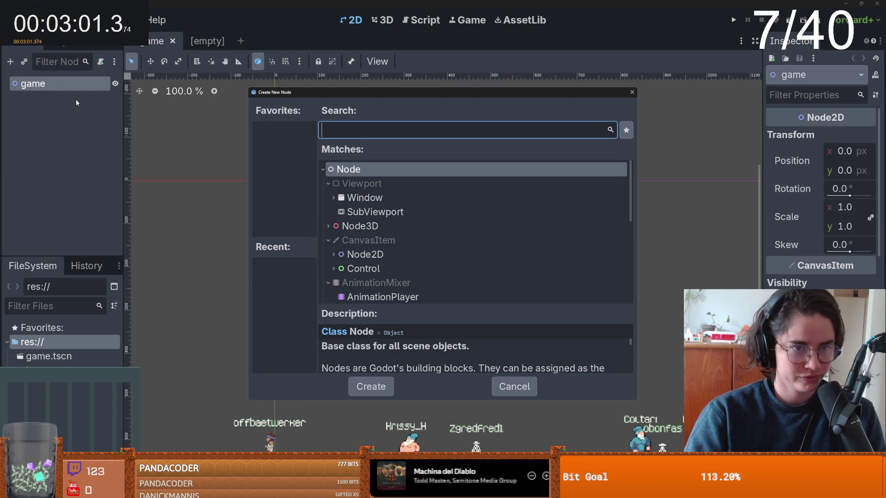
type("tilemap")
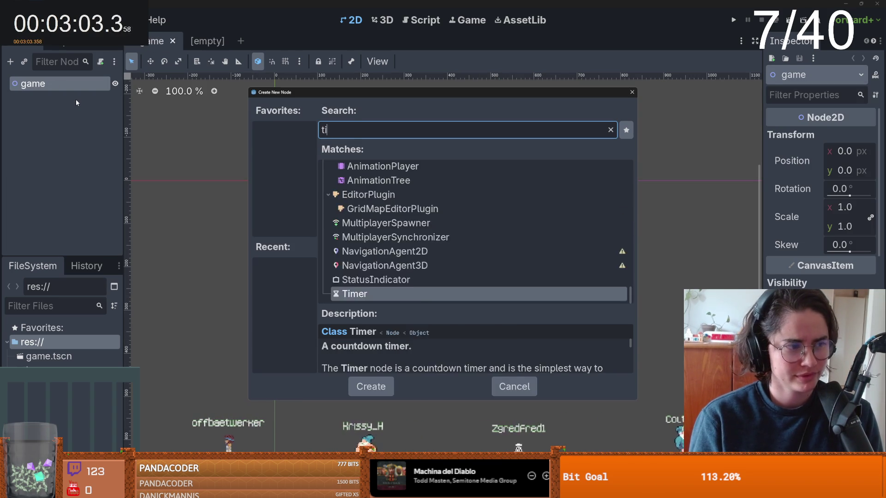
key("Return")
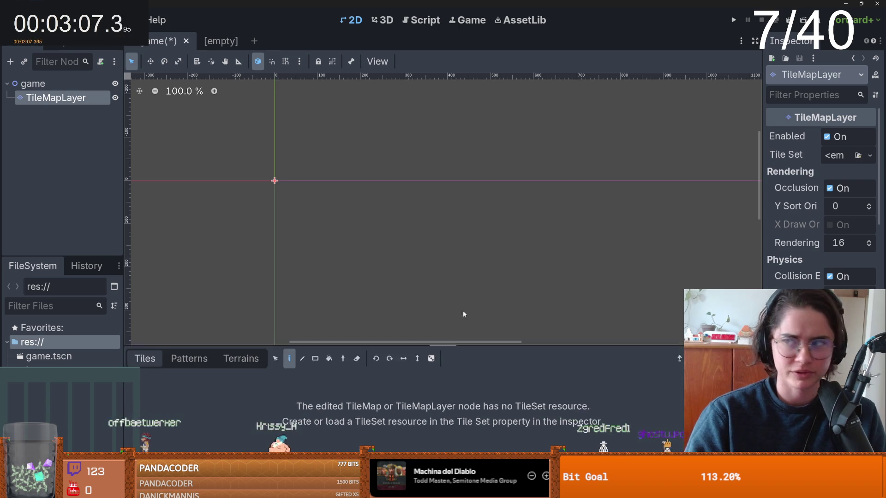
key("alt+Tab")
- Save tileset.png into the towerdefence project folder
scroll(310, 172, "down", 2)
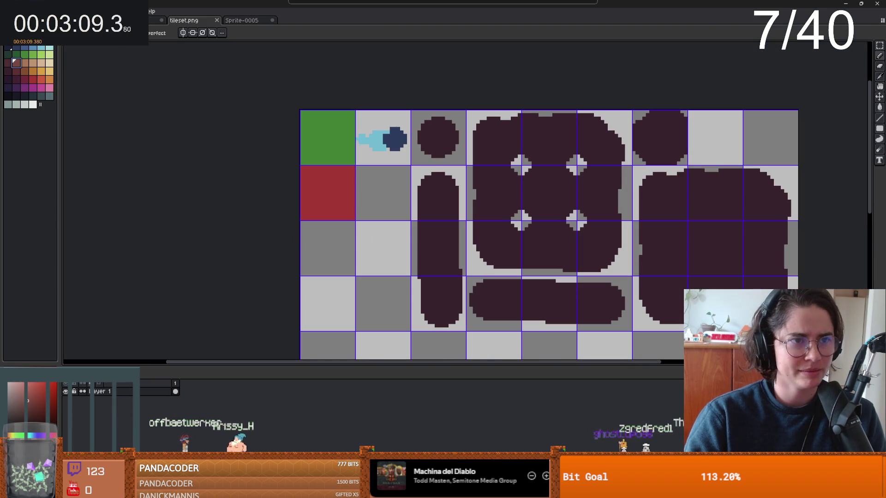
left_click(9, 11)
key("Return")
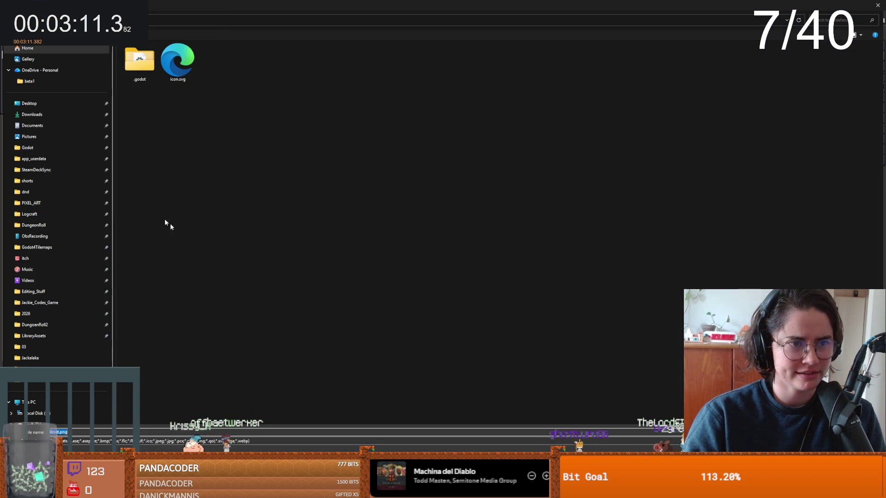
key("Return")
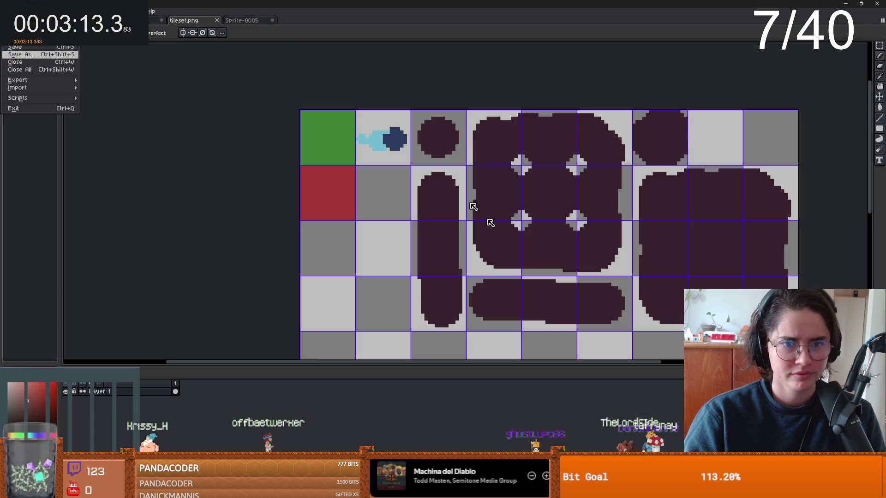
- Export the eye sprite's frames as a sprite sheet into the project folder
left_click(240, 20)
left_click(134, 20)
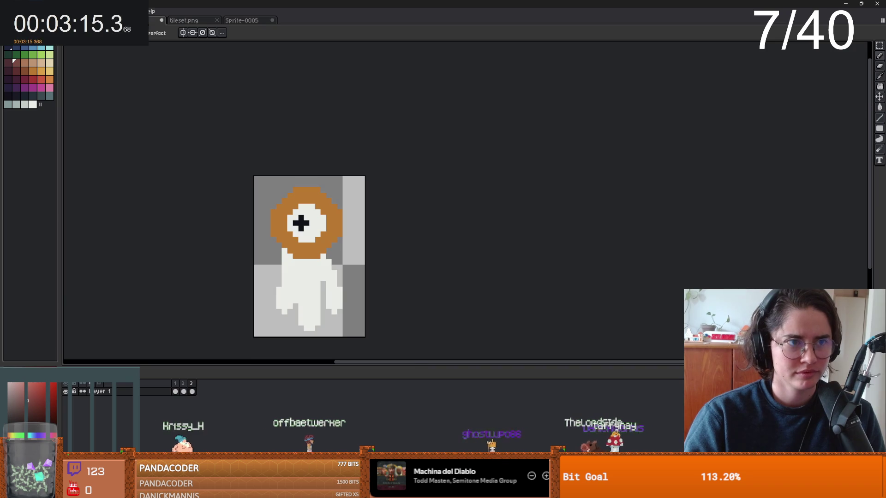
left_click(9, 11)
mouse_move(44, 84)
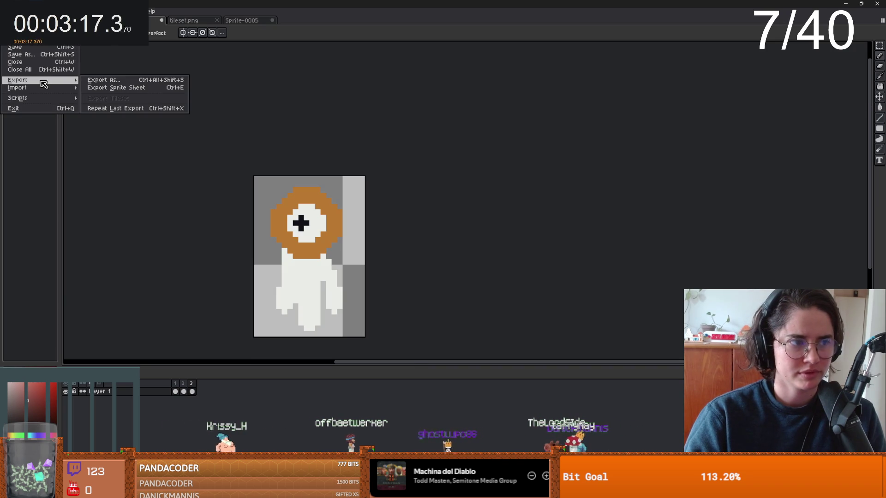
left_click(115, 88)
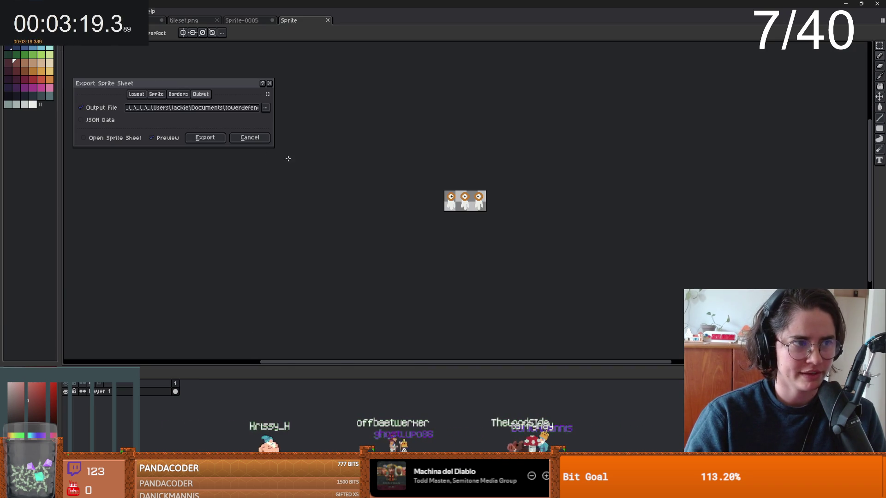
left_click(265, 111)
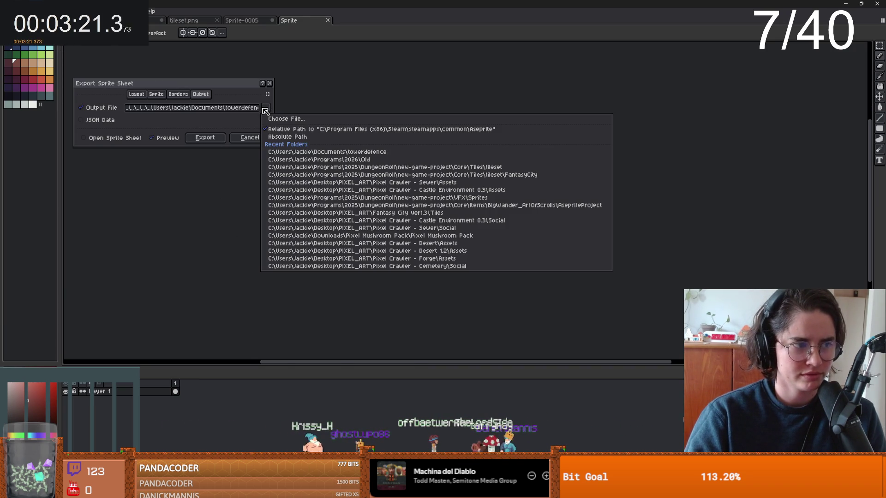
left_click(314, 115)
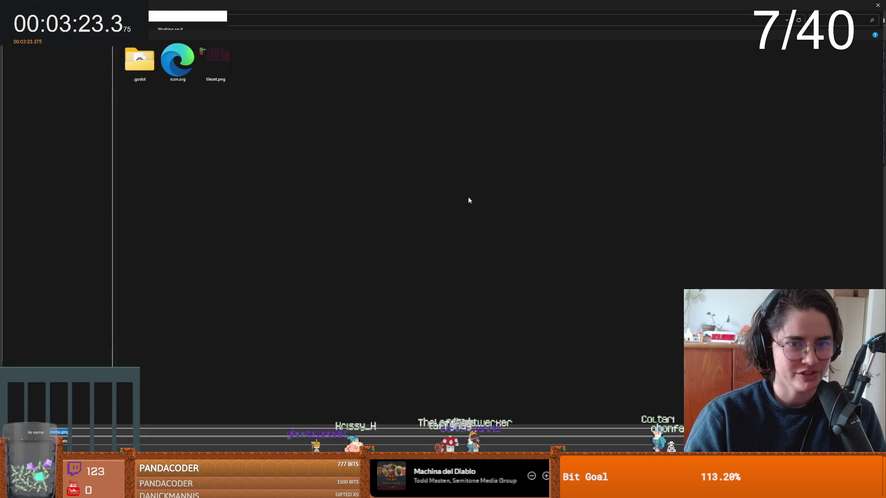
key("Return")
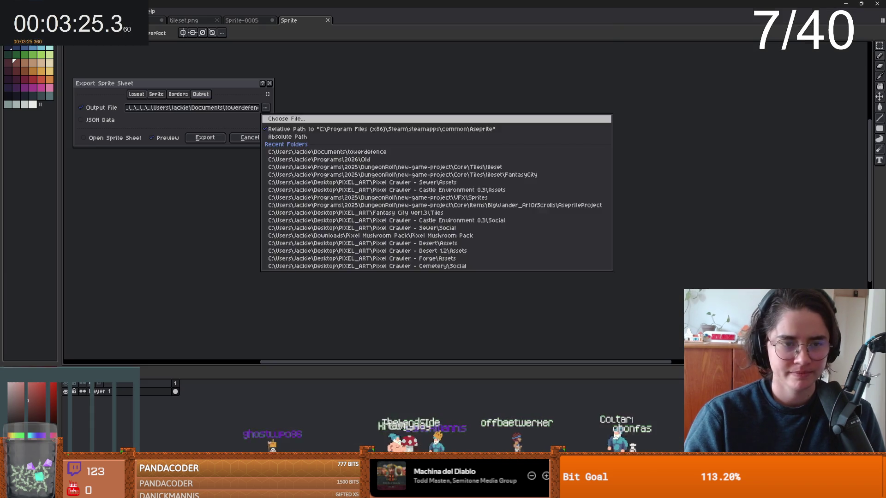
left_click(206, 140)
- Bring up the map artwork with the winding road, grass and house
key("ctrl+Tab")
scroll(349, 196, "down", 2)
scroll(349, 196, "up", 2)
scroll(349, 197, "down", 3)
scroll(349, 196, "left", 6)
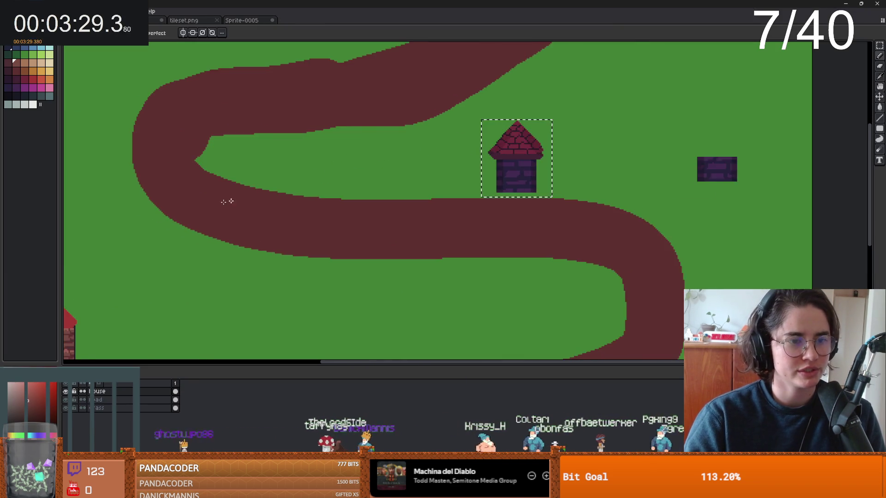
- Marquee-select the brick house and export the selection as tower.png without layers
key("m")
scroll(320, 194, "down", 1)
scroll(320, 194, "left", 1)
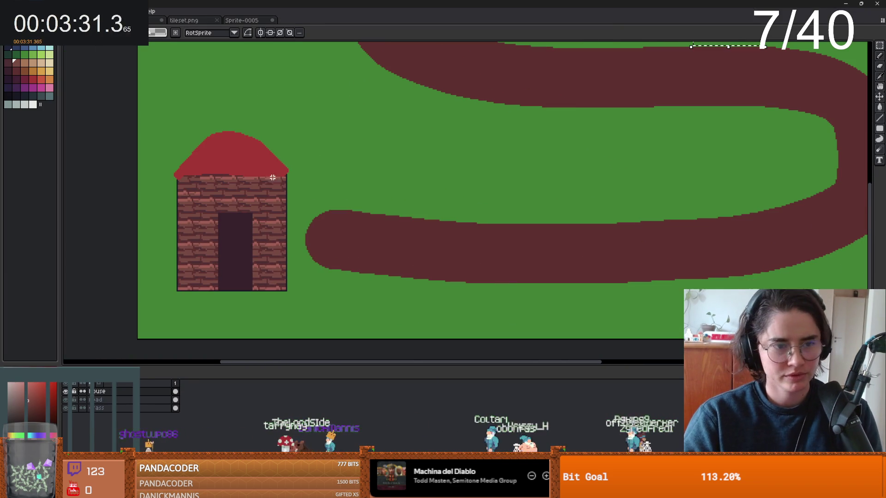
left_click_drag(149, 127, 304, 318)
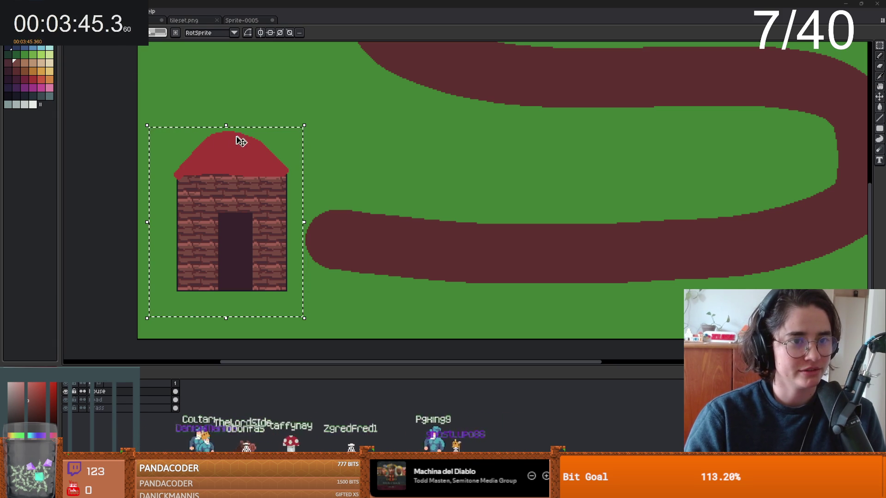
left_click(9, 11)
mouse_move(51, 80)
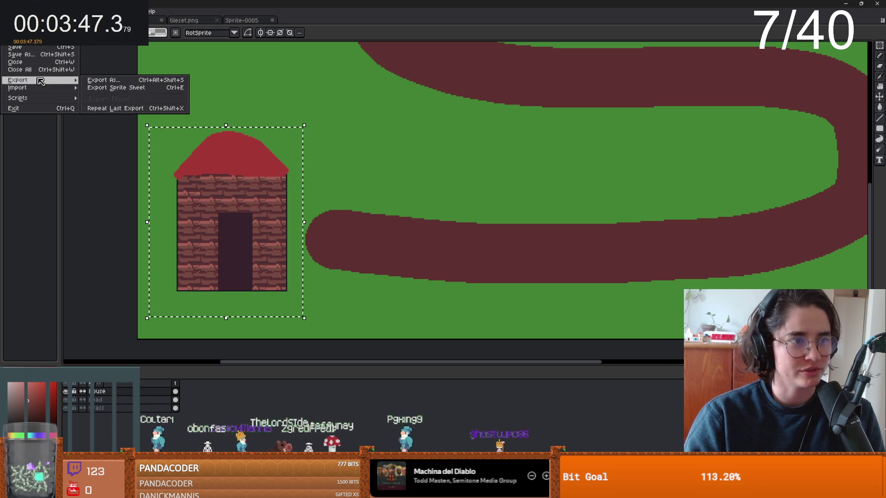
left_click(141, 81)
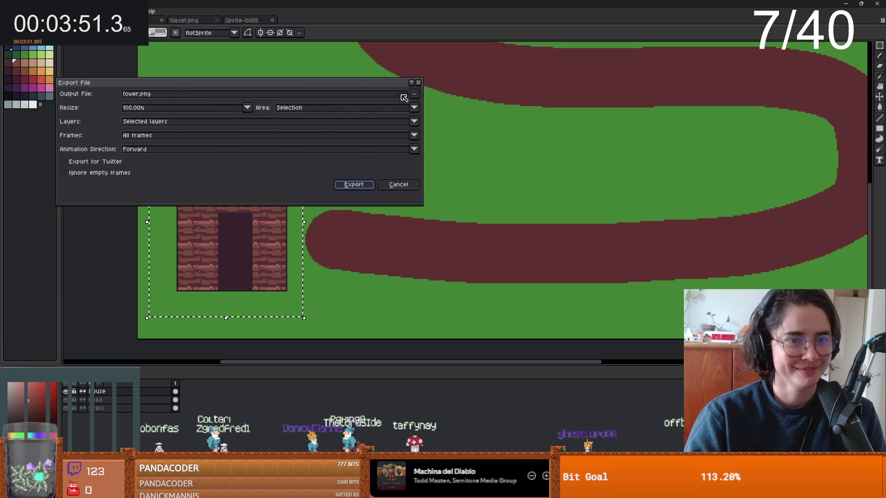
left_click(354, 185)
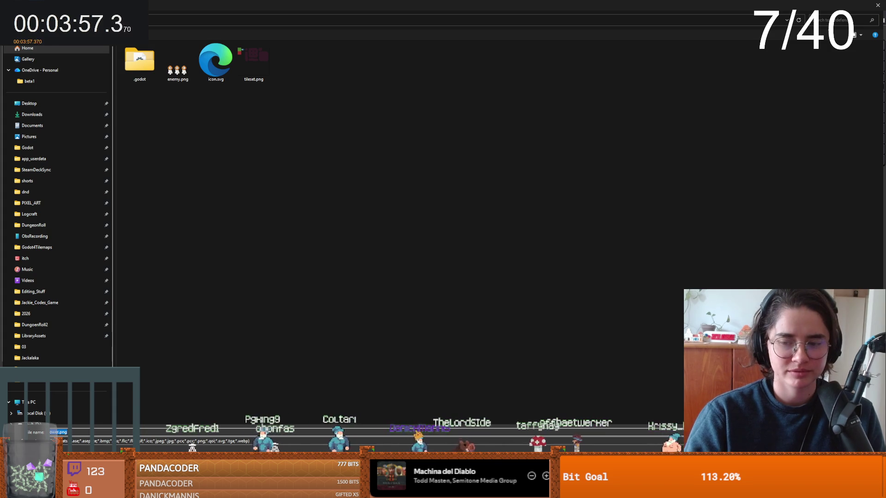
key("Return")
left_click(354, 185)
left_click(420, 283)
- Marquee-select the purple-roofed tower sprite on the map
scroll(382, 261, "down", 4)
scroll(382, 261, "up", 2)
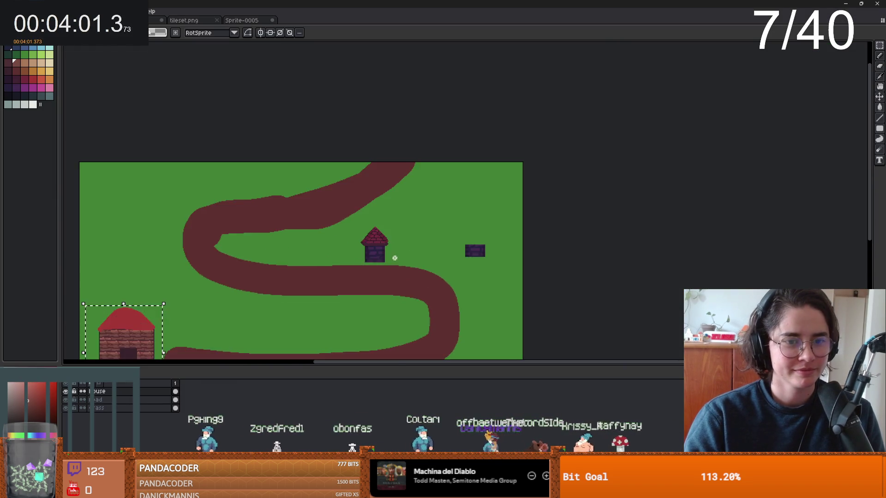
scroll(383, 261, "up", 2)
left_click_drag(369, 255, 380, 273)
scroll(364, 265, "up", 3)
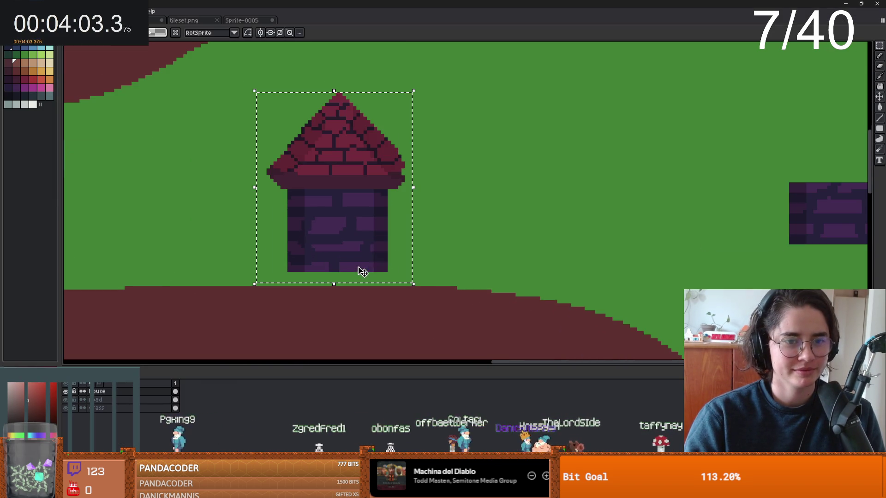
left_click(10, 11)
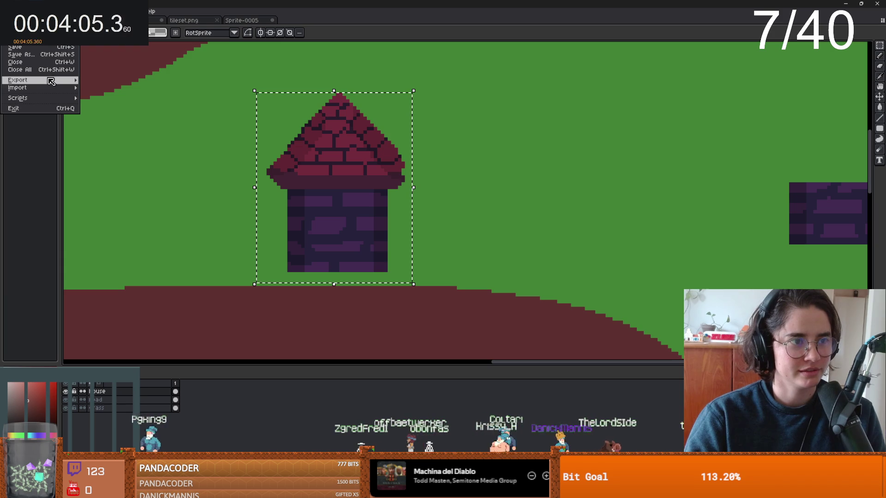
left_click(220, 231)
scroll(329, 315, "down", 2)
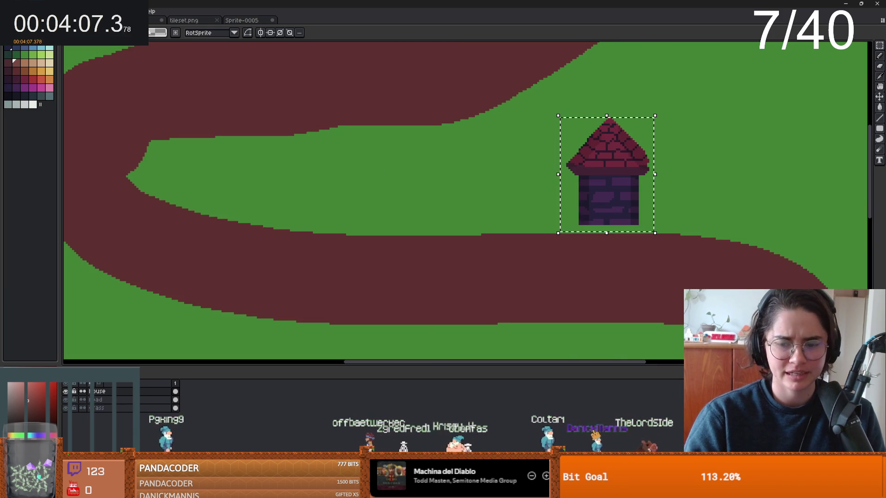
key("alt+Tab")
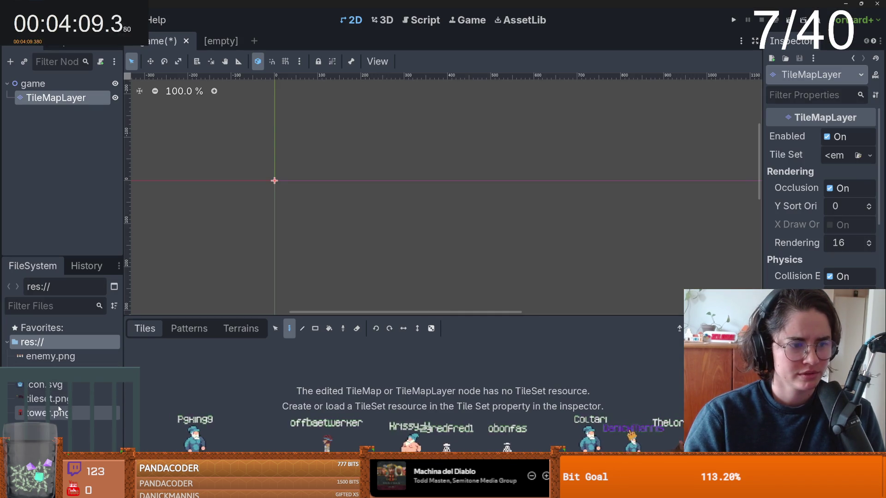
left_click(59, 411)
key("alt+Tab")
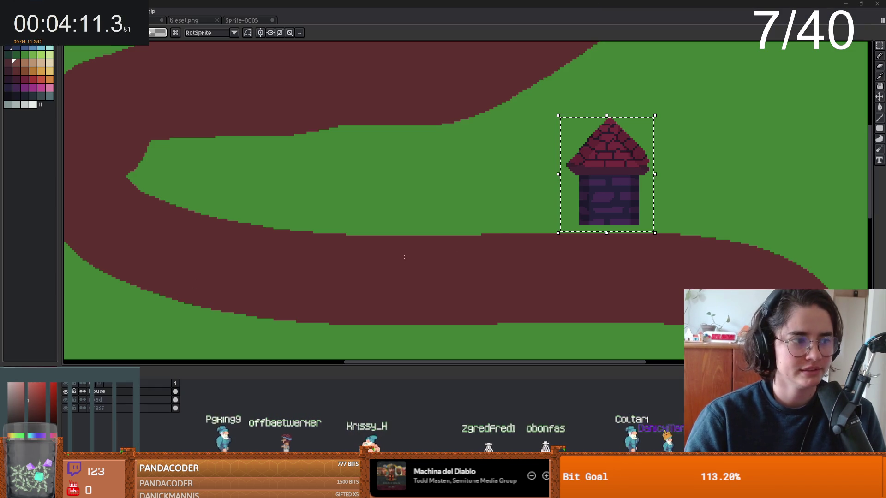
key("alt+f")
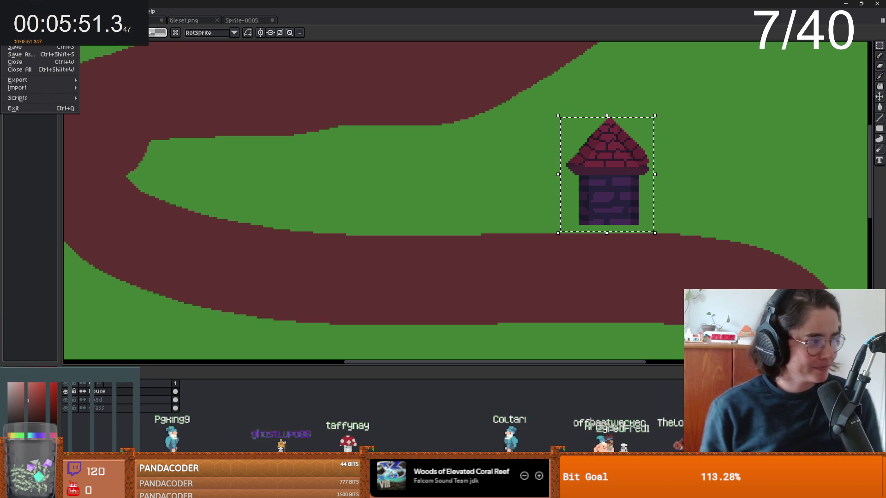
left_click(210, 257)
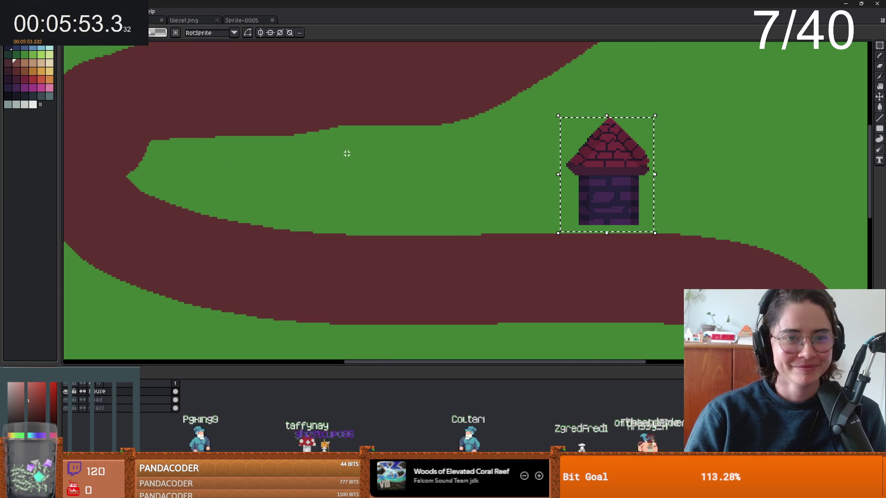
scroll(480, 167, "right", 5)
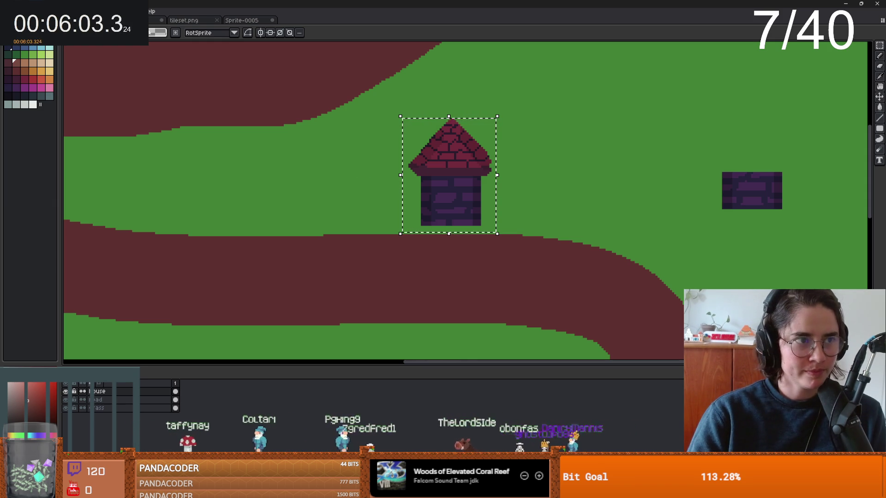
key("alt+f")
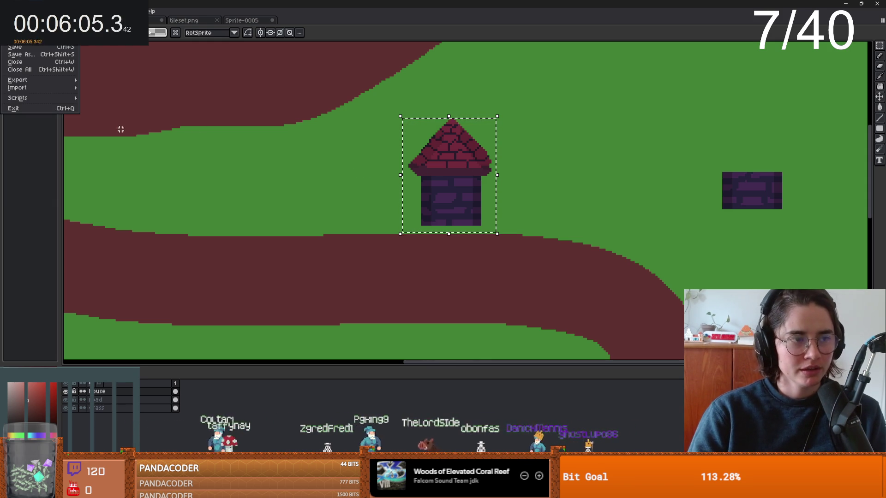
key("Escape")
left_click_drag(266, 159, 249, 160)
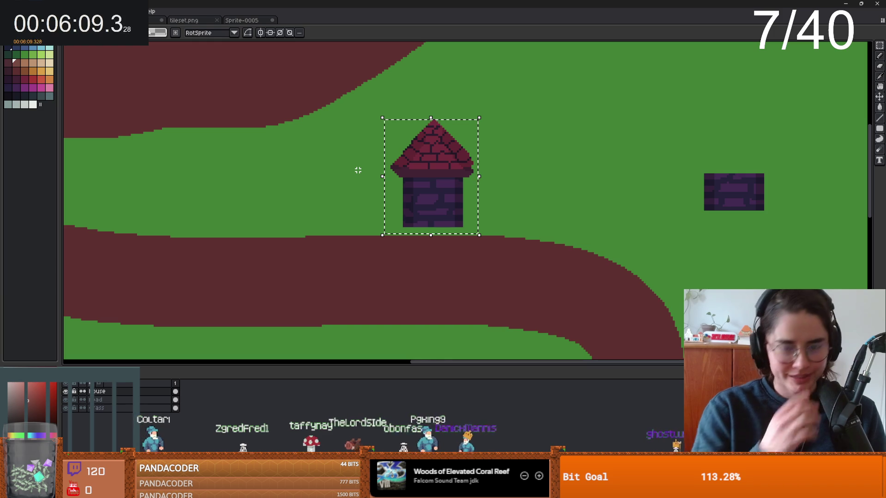
scroll(457, 174, "up", 2)
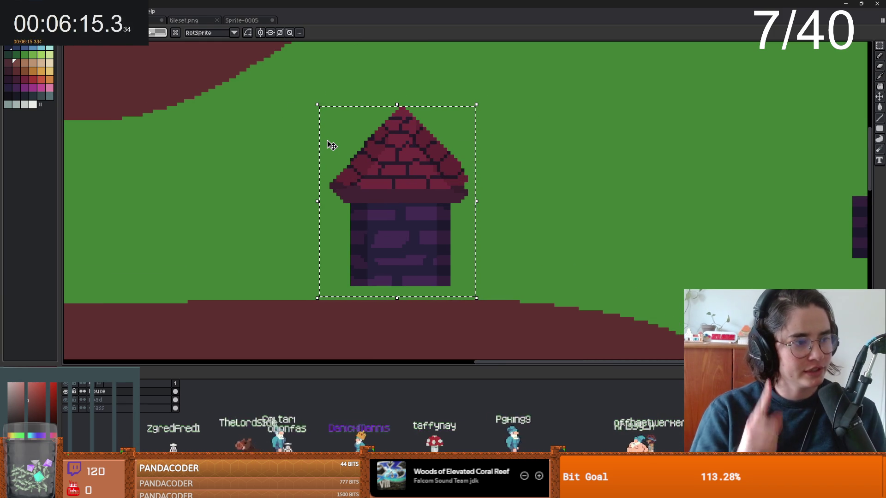
scroll(406, 176, "down", 1)
scroll(404, 180, "up", 1)
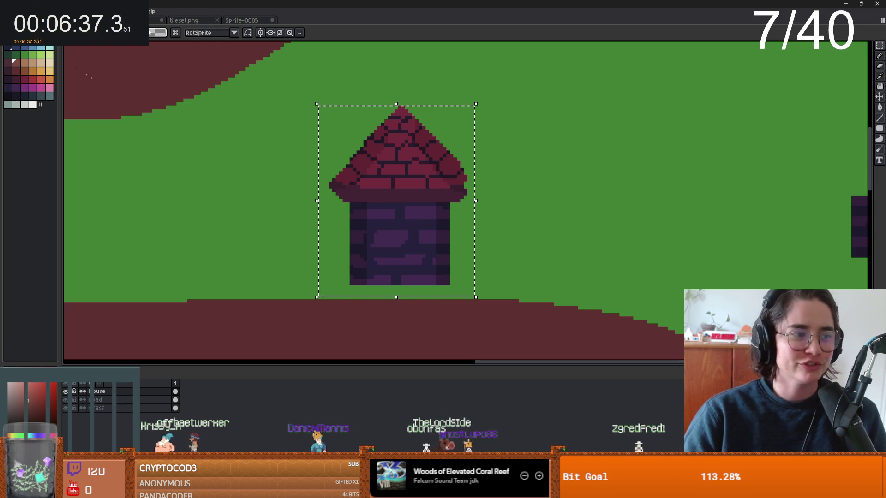
left_click(9, 11)
- Export the selected tower area to tower.png, overwriting the old file and accepting png without layers
mouse_move(46, 80)
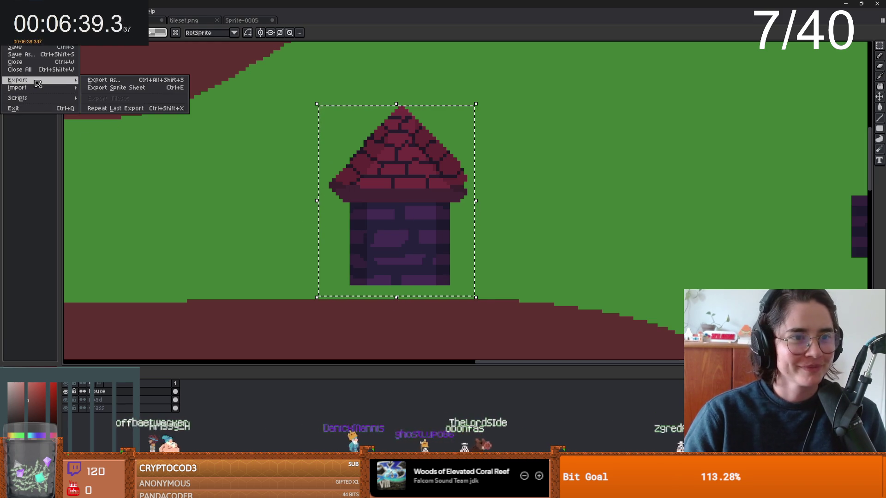
left_click(113, 83)
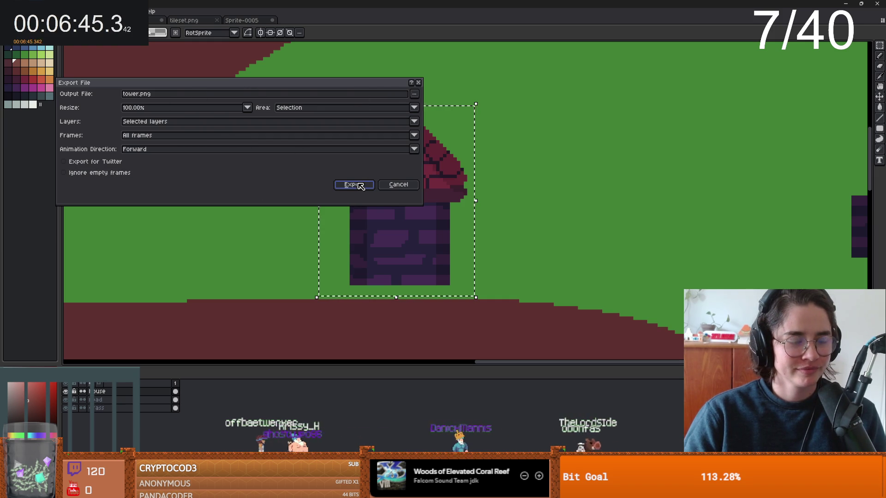
left_click(360, 185)
left_click(397, 259)
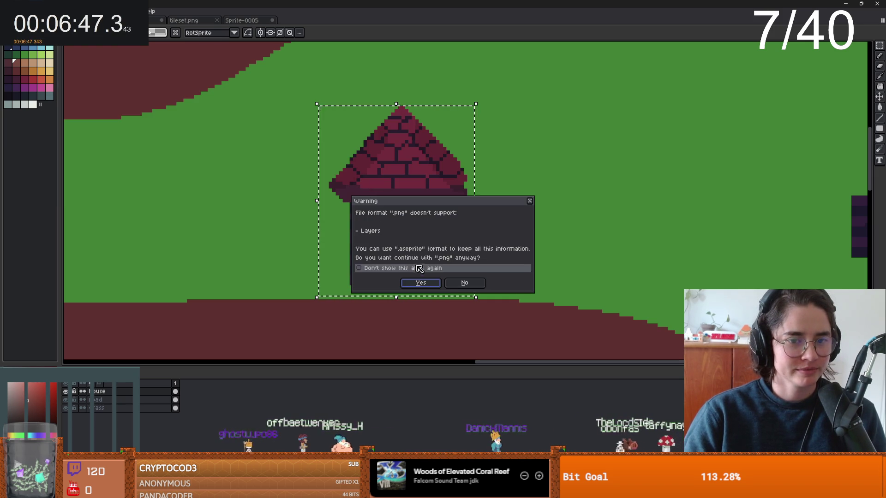
left_click(419, 283)
scroll(161, 249, "down", 1)
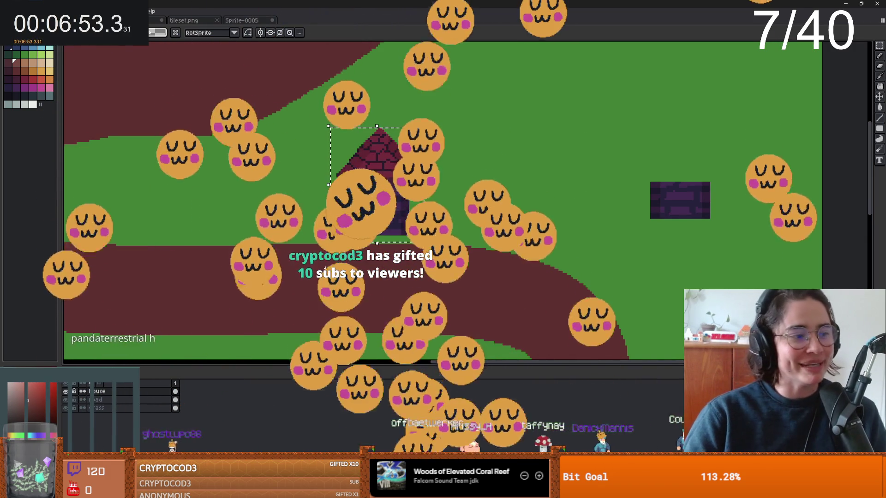
left_click_drag(443, 295, 464, 258)
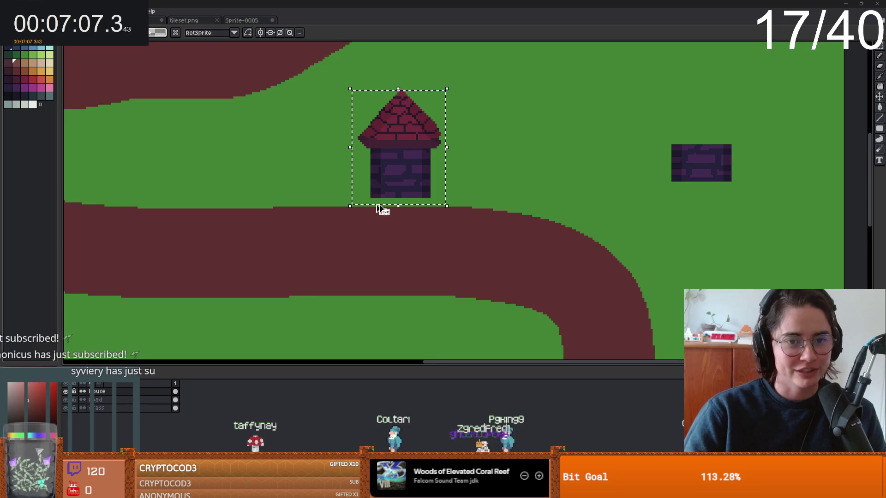
- Marquee-select the red-roofed brick house on the map
scroll(363, 206, "down", 4)
scroll(330, 232, "up", 3)
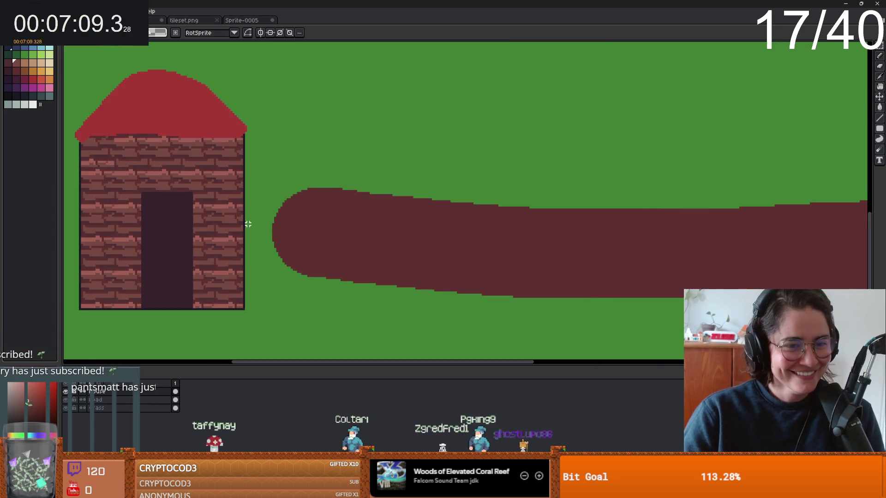
scroll(256, 224, "down", 5)
scroll(251, 211, "up", 3)
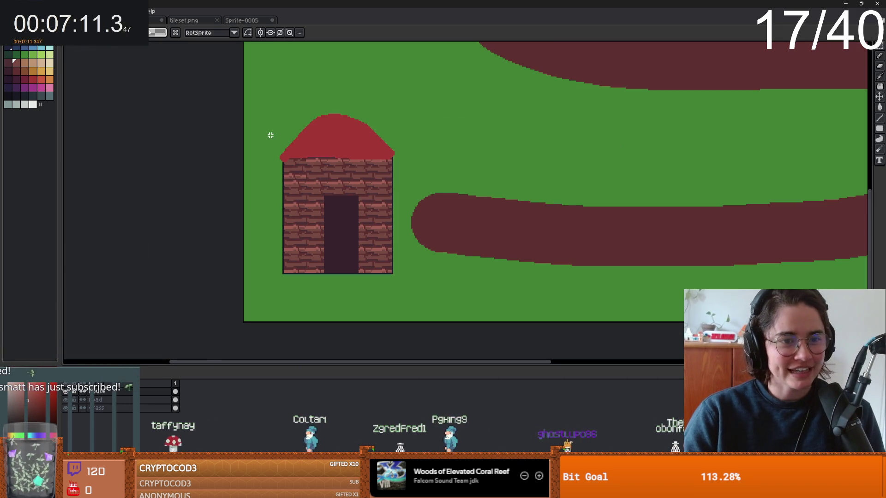
mouse_move(269, 104)
left_mouse_down()
mouse_move(401, 283)
mouse_move(355, 243)
mouse_move(269, 129)
mouse_move(270, 108)
left_mouse_up()
key("ctrl+s")
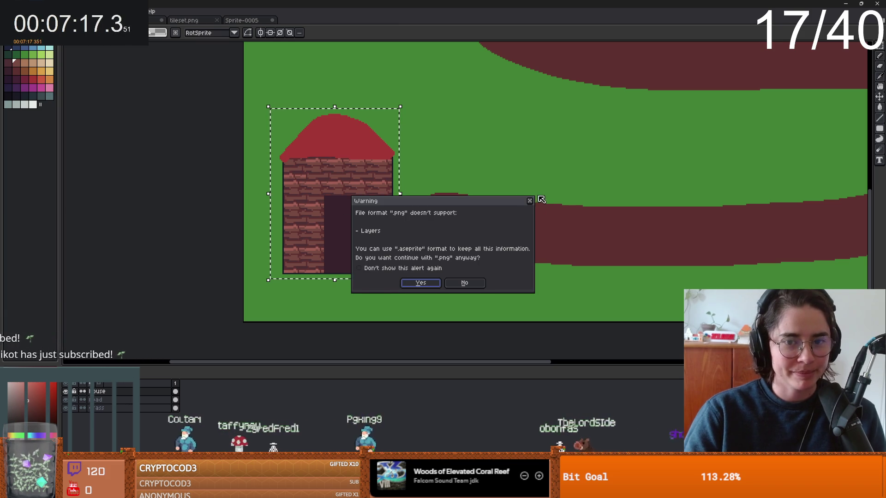
left_click(530, 201)
- Export the selection as house.png, accepting the png-without-layers warning
left_click(7, 11)
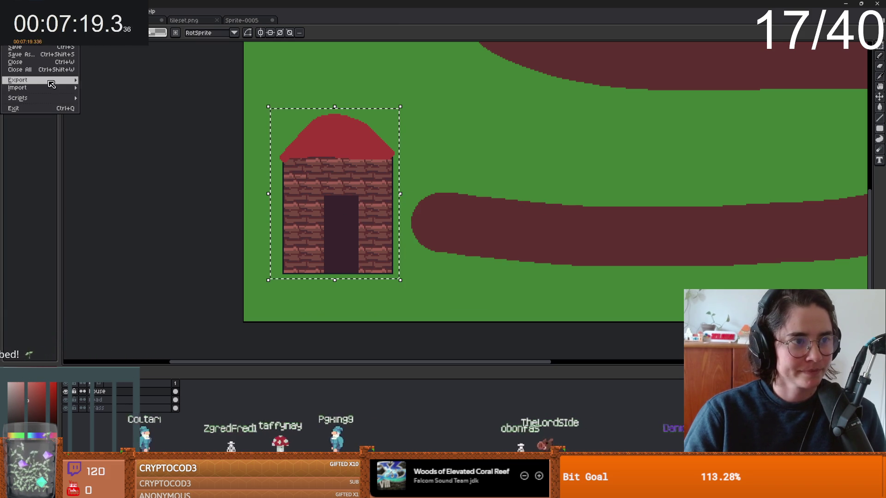
mouse_move(51, 84)
left_click(124, 85)
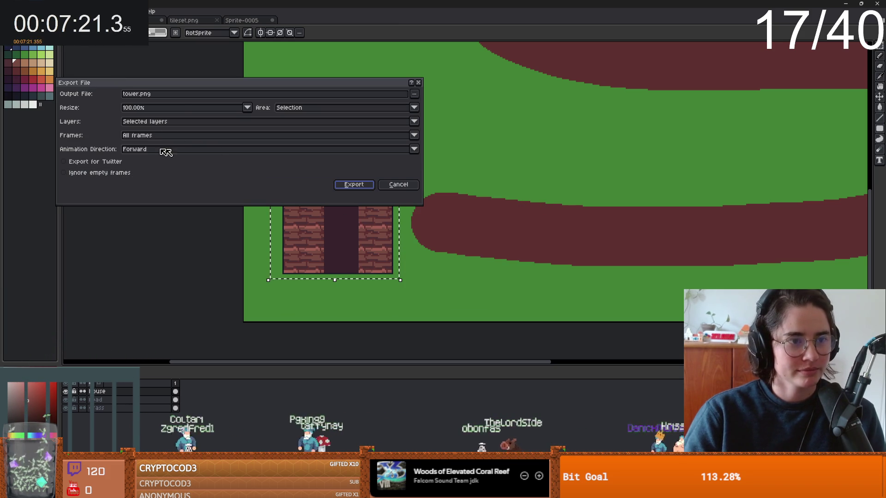
left_click_drag(138, 93, 102, 94)
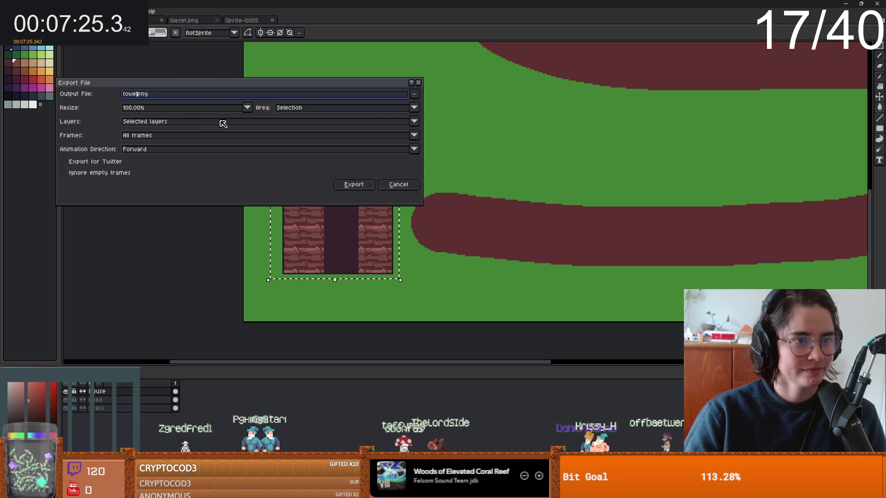
key("BackSpace")
key("BackSpace")
type("ouse")
key("Return")
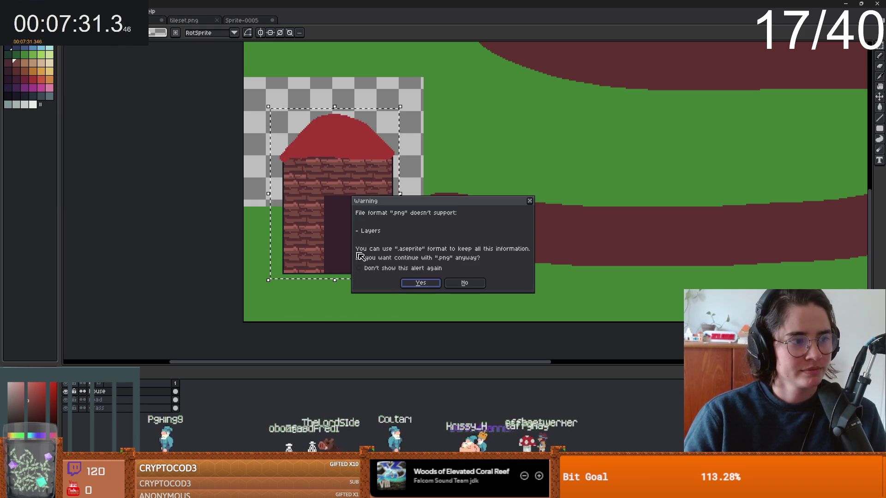
key("Return")
scroll(431, 279, "up", 1)
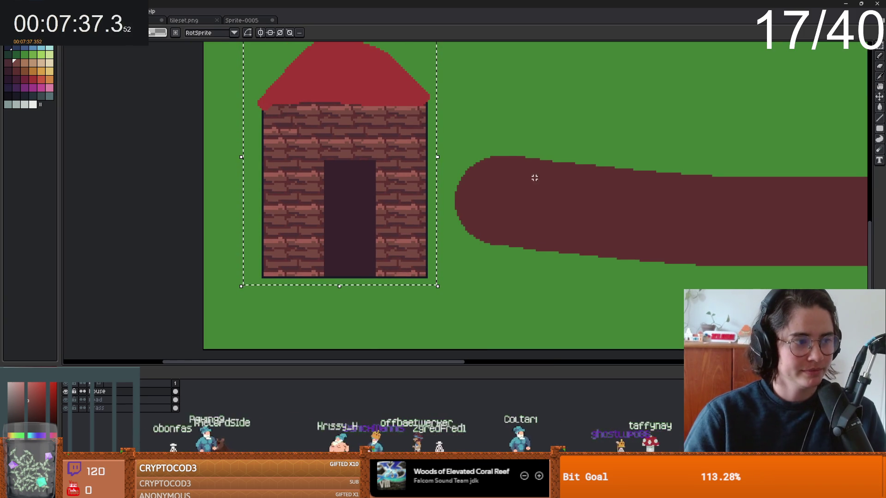
scroll(436, 153, "right", 1)
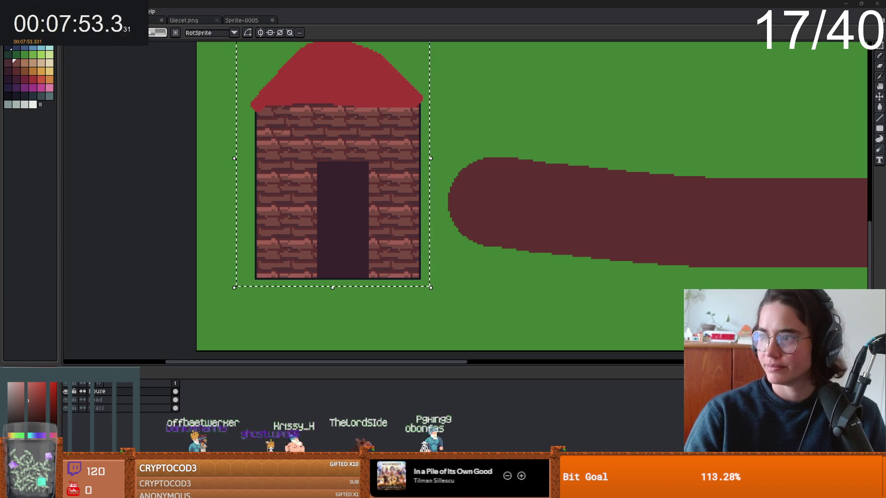
key("alt+Tab")
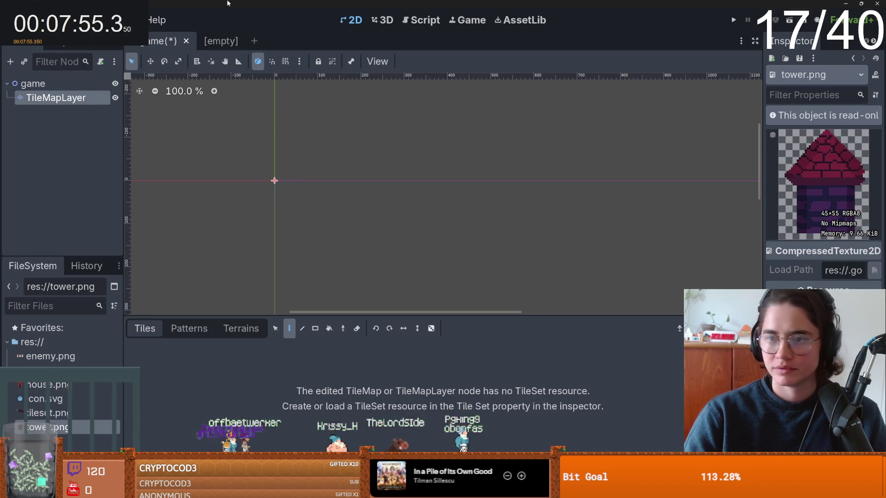
- Preview house.png, icon.svg and another project file in the FileSystem dock
scroll(413, 206, "down", 1)
scroll(443, 203, "left", 5)
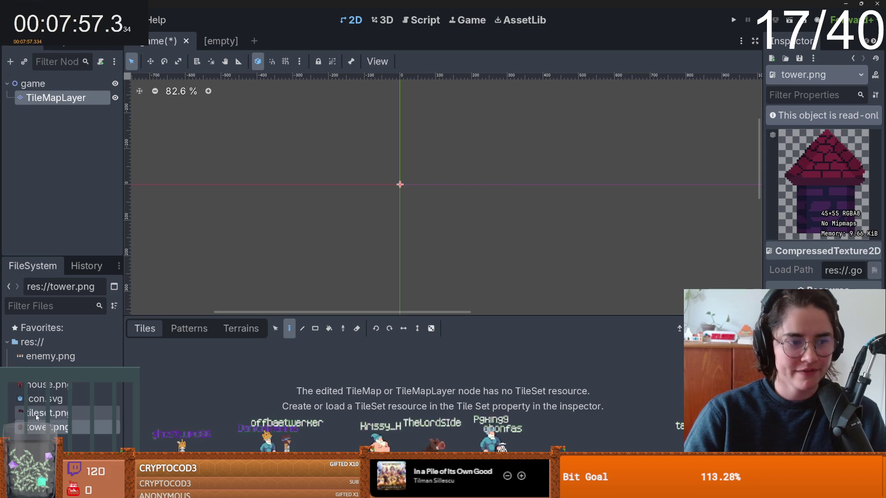
left_click(46, 385)
left_click(46, 413)
left_click(46, 398)
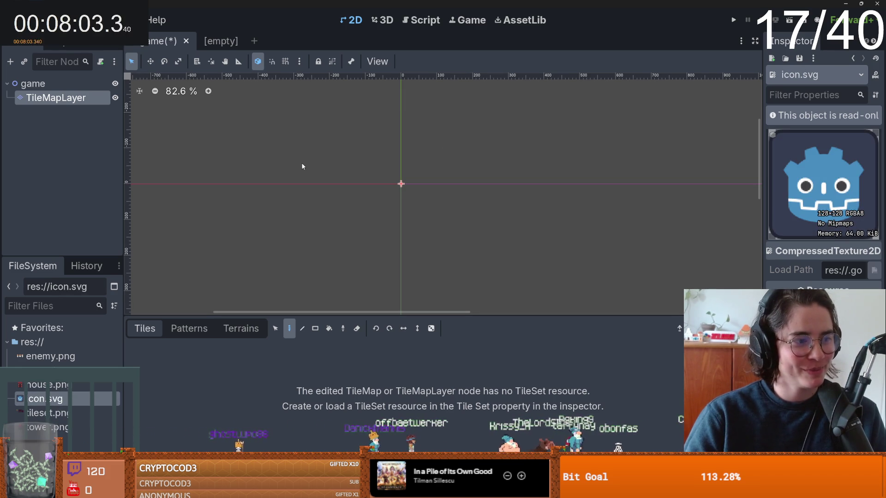
- Save the game scene, zoom the 2D viewport, and start renaming the TileMapLayer
key("ctrl+s")
scroll(371, 170, "right", 3)
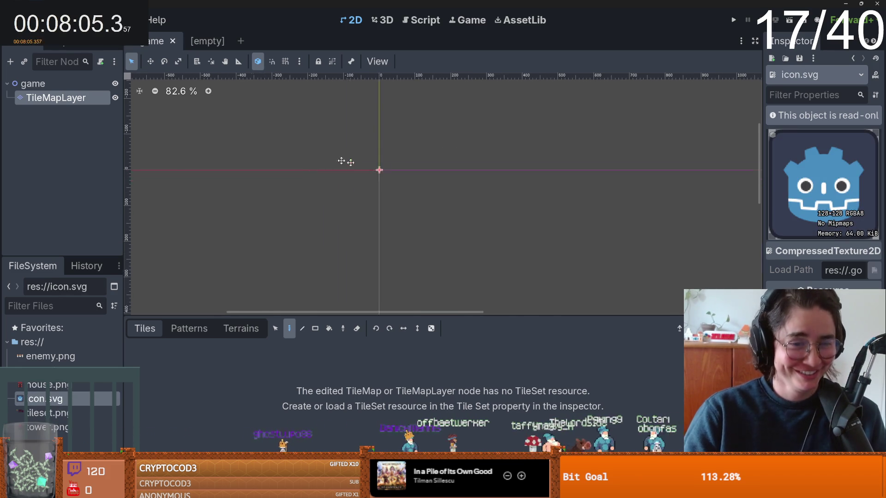
scroll(336, 162, "up", 1)
scroll(342, 189, "down", 8)
scroll(336, 206, "up", 2)
scroll(312, 187, "down", 1)
scroll(312, 186, "up", 1)
scroll(299, 217, "up", 1)
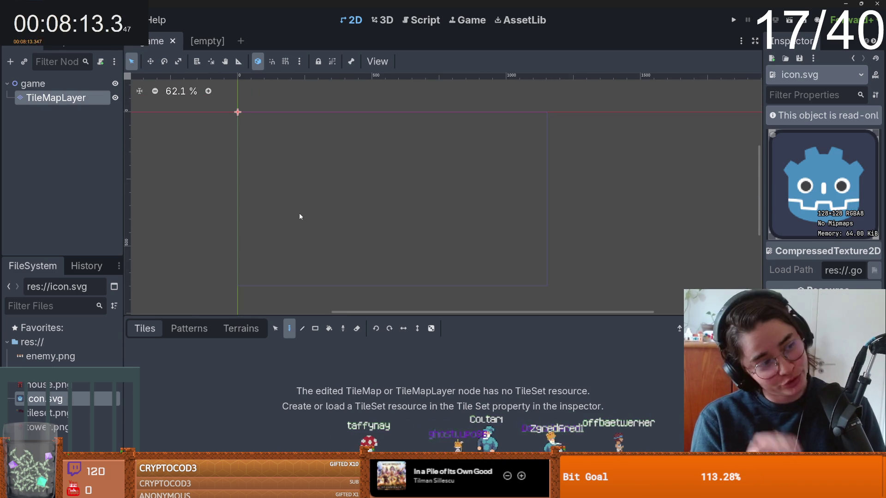
scroll(344, 166, "up", 1)
left_click_drag(343, 169, 347, 167)
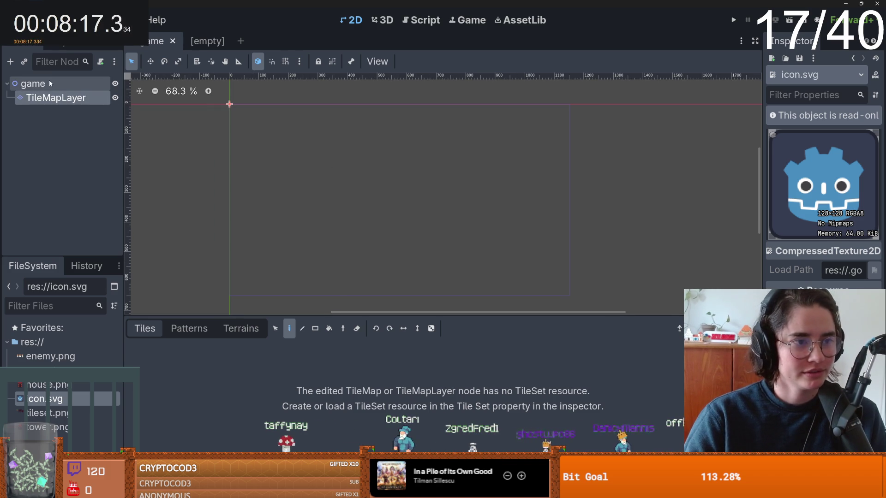
left_click(67, 98)
- Rename the TileMapLayer to ground and delete the accidental duplicate layer
type("ground")
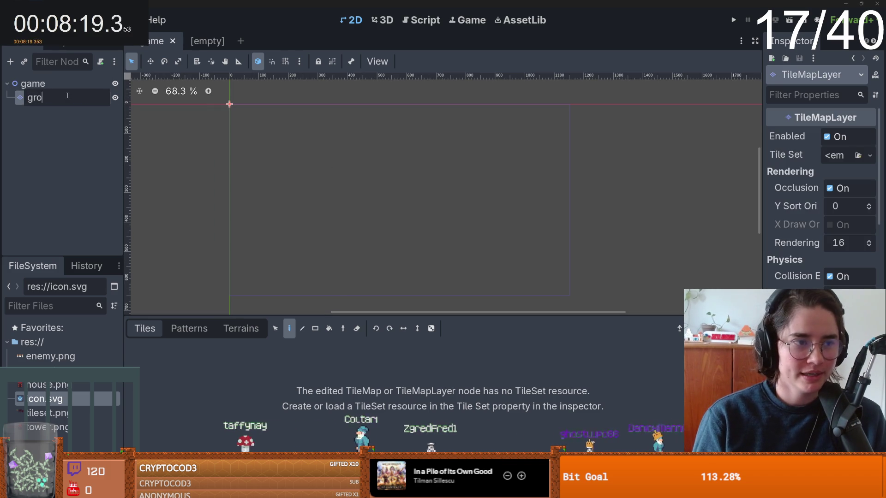
key("Return")
key("ctrl+d")
left_click(65, 113)
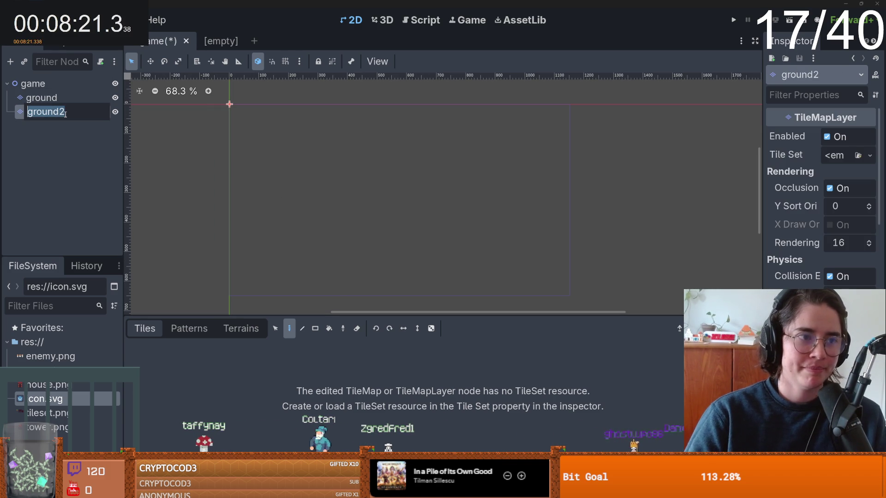
key("BackSpace")
key("Return")
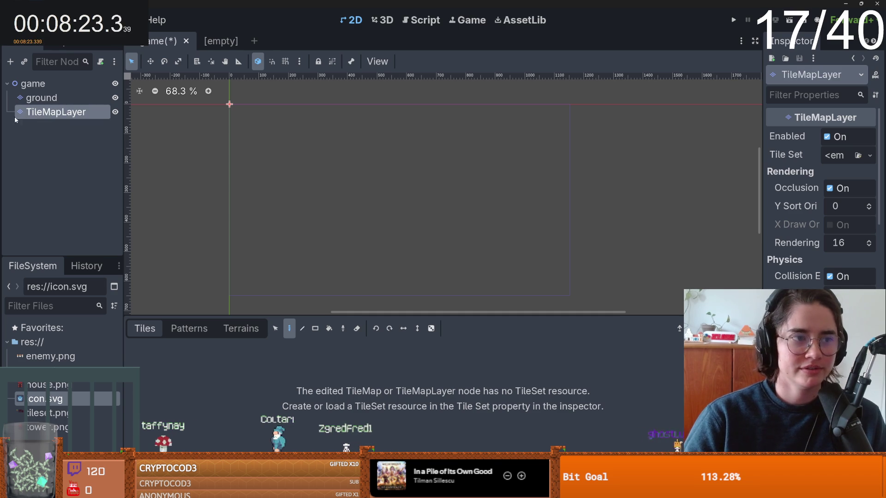
right_click(37, 113)
left_click(56, 402)
left_click(401, 258)
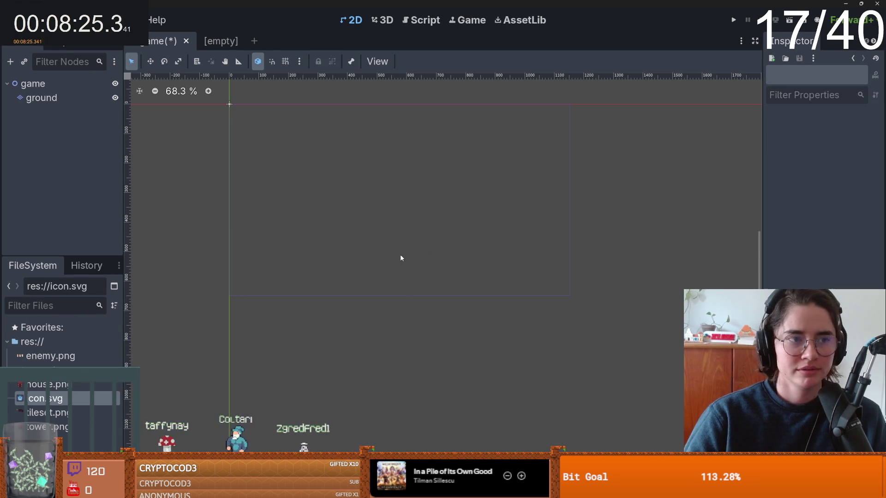
- Give ground a new TileSet with tileset.png as an atlas source, tiles auto-created
left_click(41, 98)
left_click(870, 155)
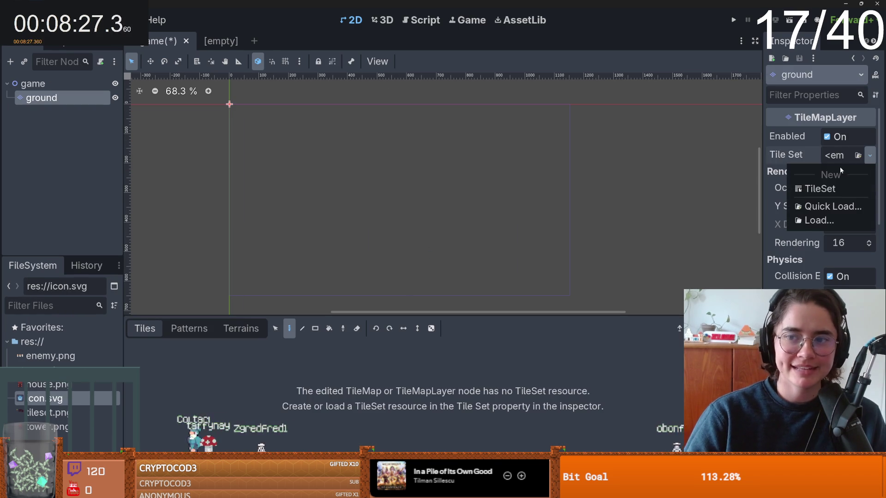
left_click(830, 196)
left_click_drag(767, 190, 688, 184)
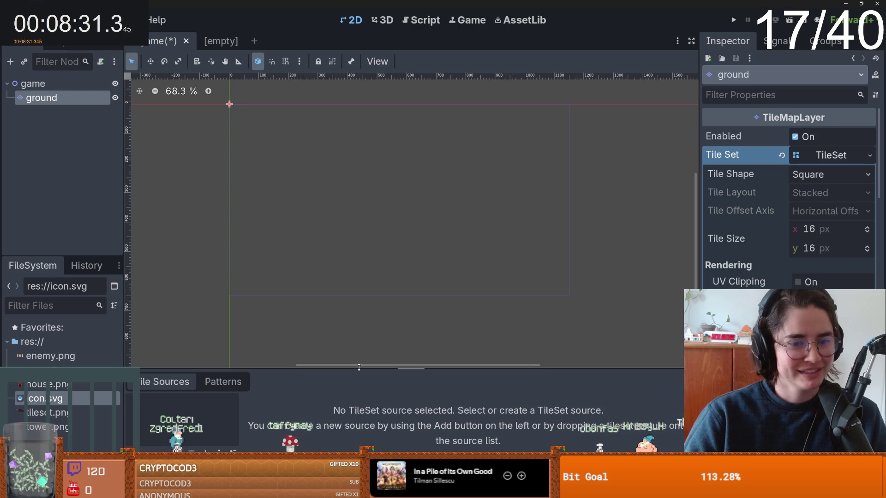
left_click_drag(359, 369, 374, 286)
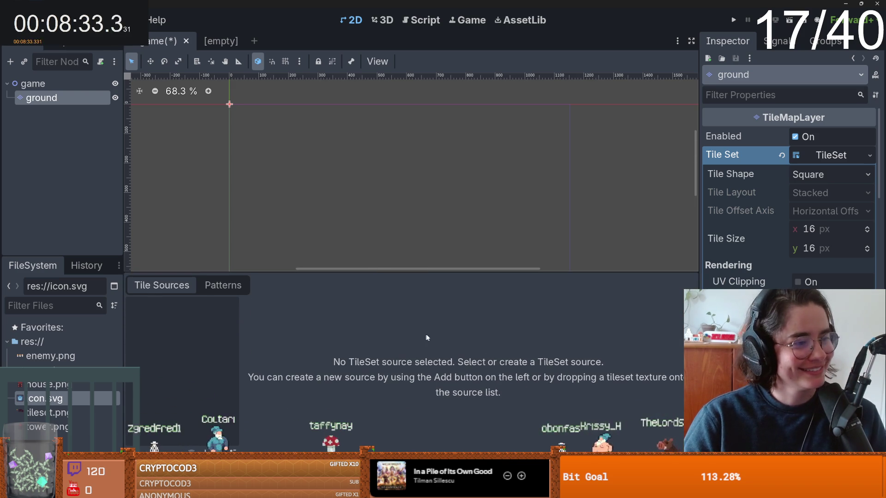
key("ctrl+s")
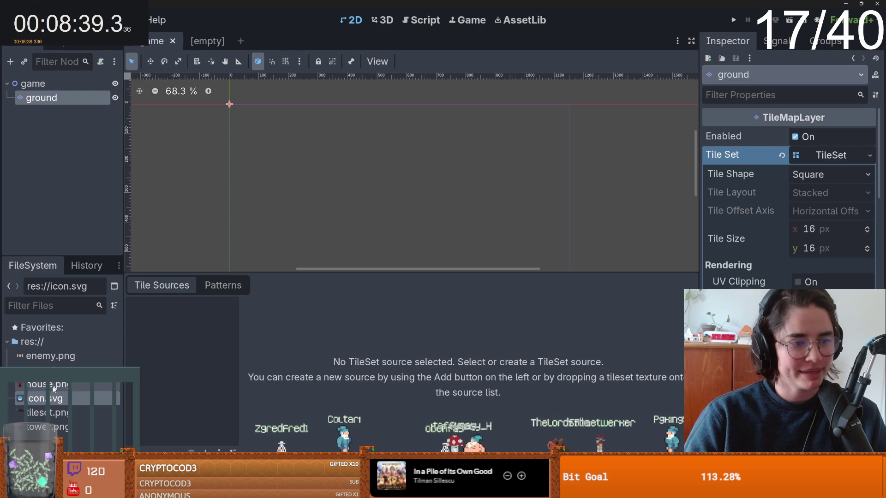
mouse_move(53, 384)
left_mouse_down()
mouse_move(48, 412)
mouse_move(200, 363)
left_mouse_up()
left_click(371, 271)
scroll(443, 404, "up", 10)
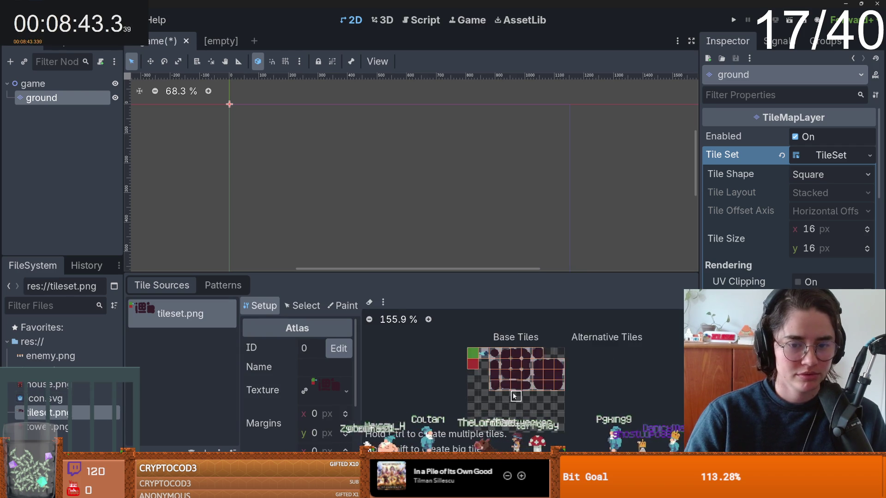
- Save the game scene and enlarge the TileSet editing panel
scroll(442, 404, "down", 1)
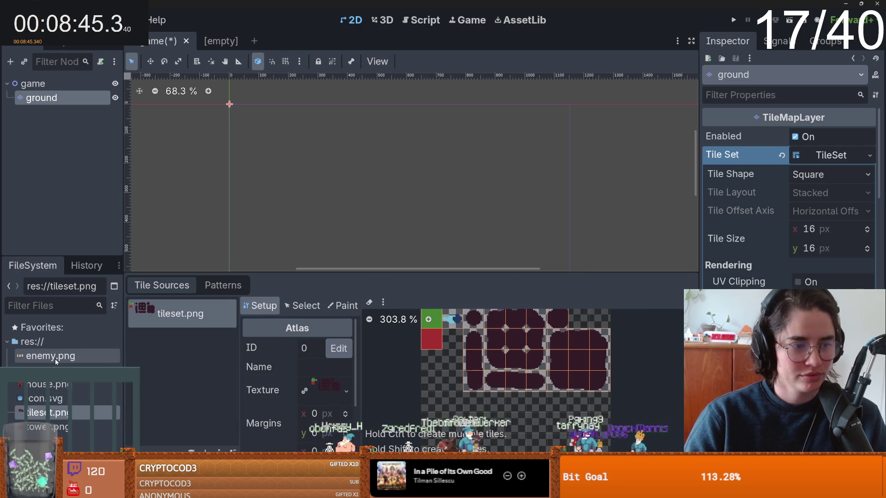
key("ctrl+s")
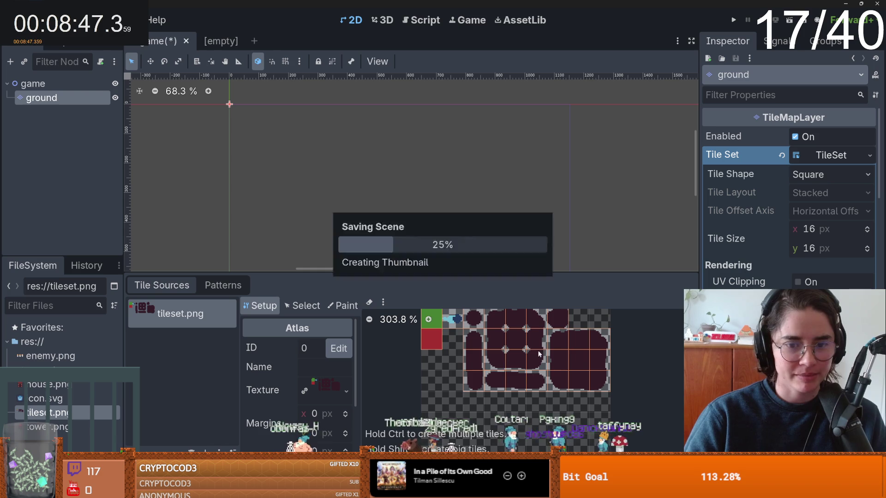
left_click_drag(513, 273, 513, 165)
scroll(508, 323, "up", 2)
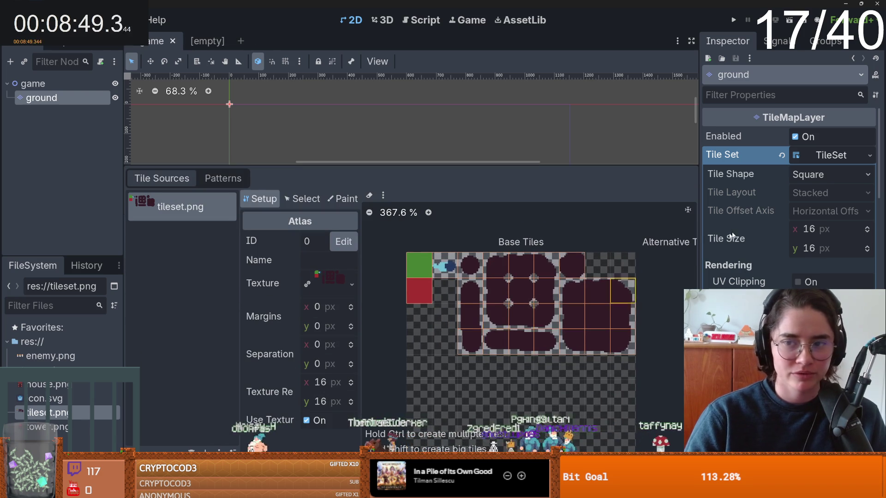
left_click(829, 156)
left_click(797, 158)
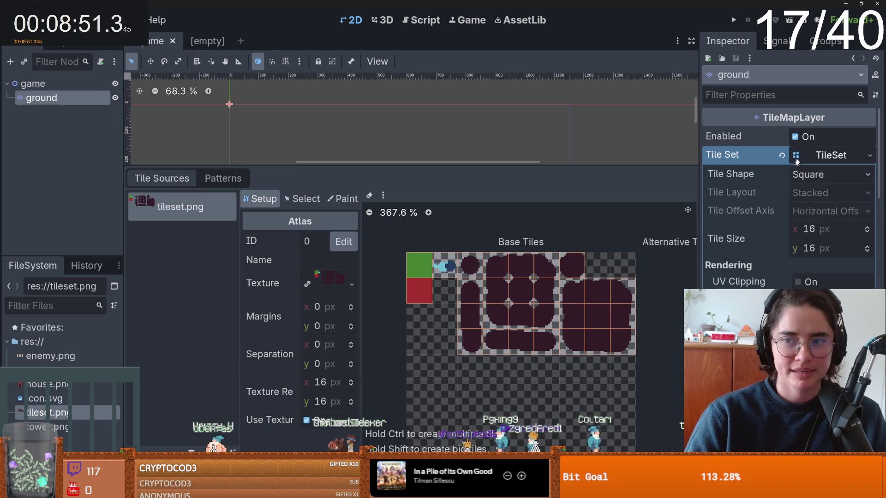
scroll(559, 299, "up", 3)
- Switch the TileSet editor to paint the Terrains property and scroll to Terrain Sets
left_click(343, 198)
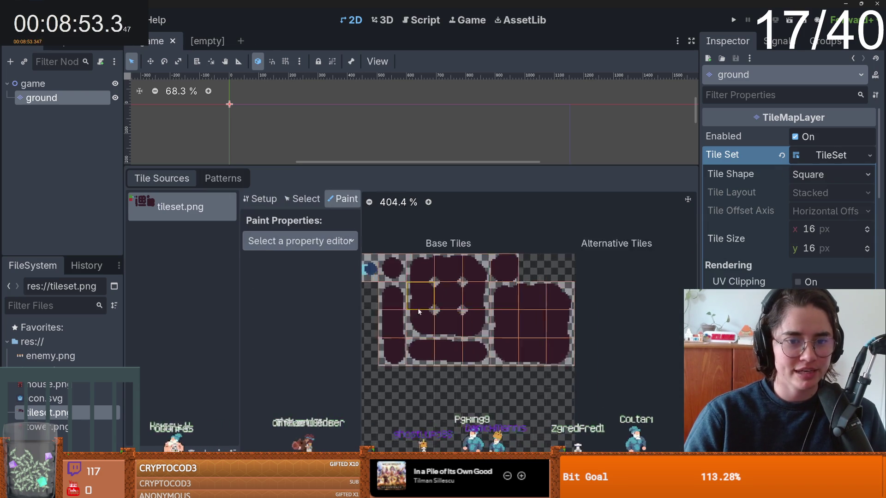
left_click(288, 241)
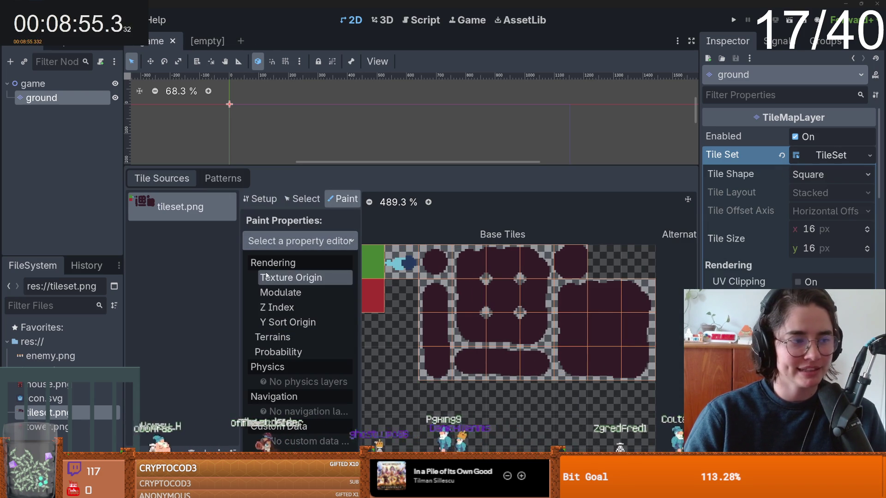
left_click(277, 337)
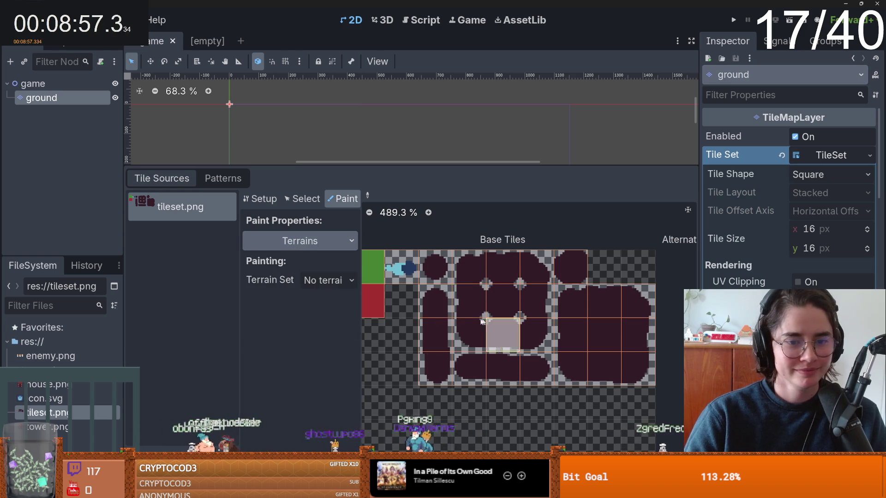
scroll(790, 194, "down", 2)
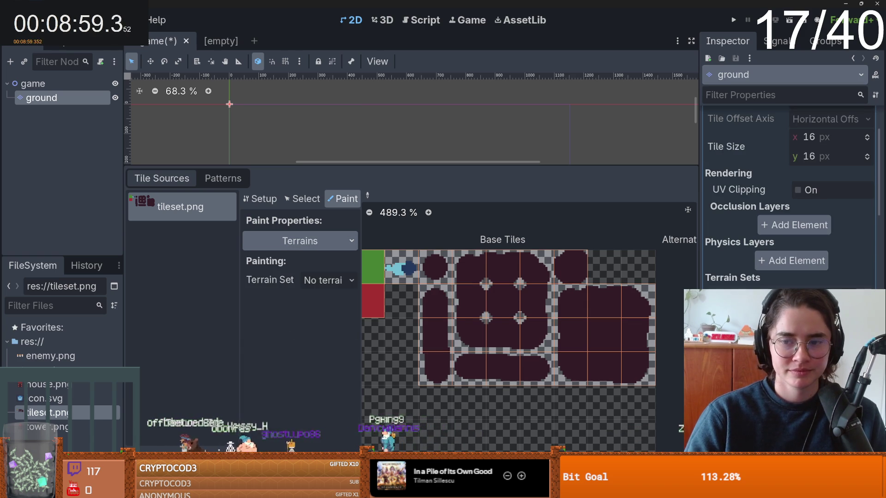
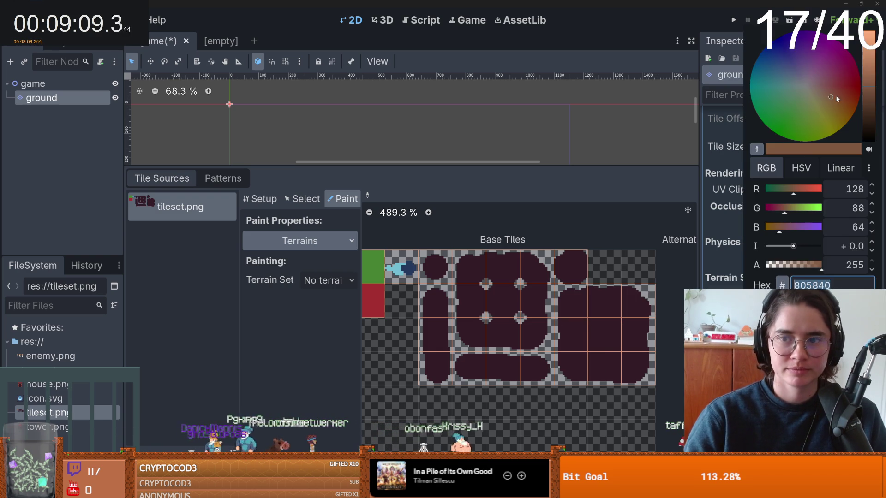
- Choose Terrain Set 0 and the dirt terrain, and paint dirt across the path atlas tiles
left_click_drag(869, 115, 869, 31)
left_click(516, 204)
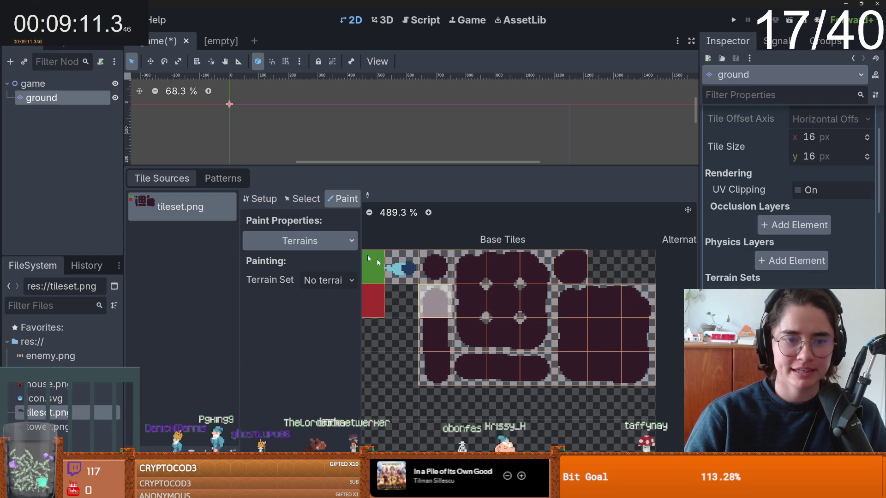
left_click(317, 280)
left_click(318, 313)
left_click(325, 301)
left_click(333, 332)
mouse_move(435, 303)
left_mouse_down()
mouse_move(456, 368)
mouse_move(517, 336)
mouse_move(535, 300)
mouse_move(600, 364)
mouse_move(641, 314)
left_mouse_up()
- Paint dirt on the top-left and left-column tiles and clear one stray right bit
scroll(470, 318, "up", 1)
left_click(438, 254)
left_click_drag(438, 300, 446, 376)
right_click(452, 370)
left_click(439, 376)
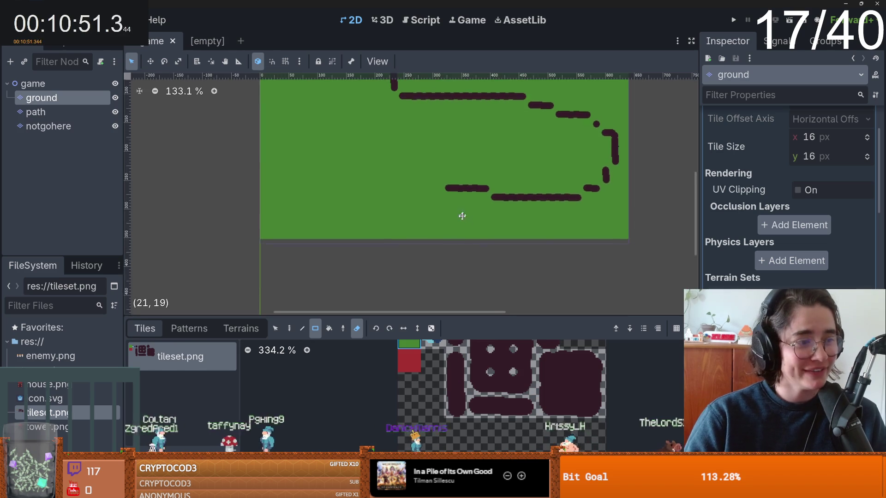
- Erase the old hand-drawn path tiles with the rectangle eraser
mouse_move(489, 208)
left_mouse_down()
mouse_move(572, 234)
mouse_move(602, 142)
mouse_move(414, 117)
mouse_move(407, 143)
left_mouse_up()
scroll(415, 117, "up", 1)
left_click_drag(653, 219, 619, 177)
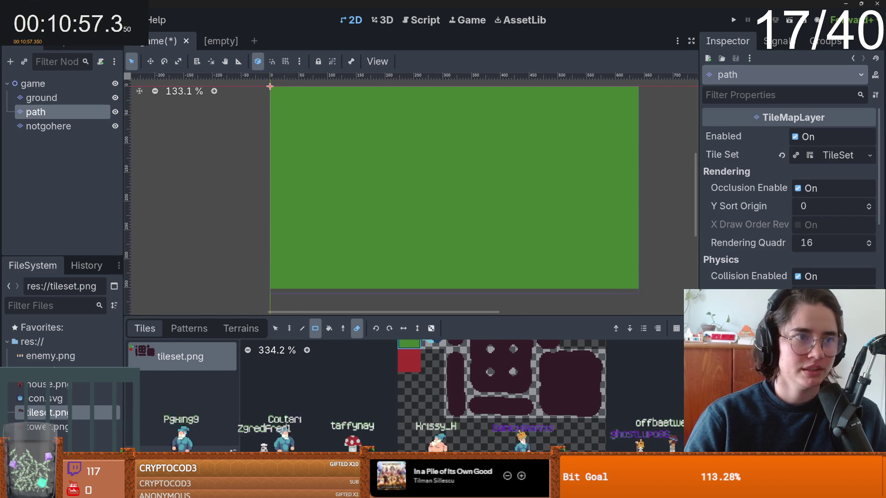
left_click(60, 20)
- Set Rendering > Textures Default Texture Filter to Nearest in Project Settings, then save the scene
left_click(69, 34)
scroll(247, 297, "down", 6)
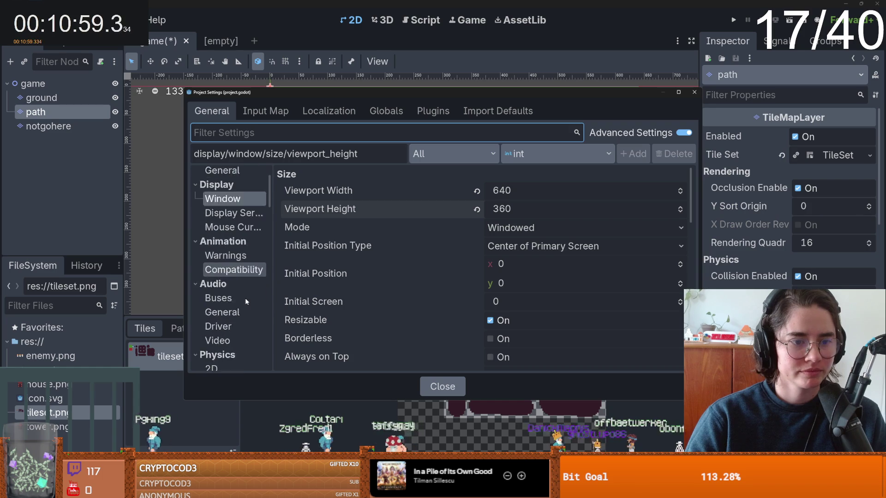
scroll(247, 297, "down", 3)
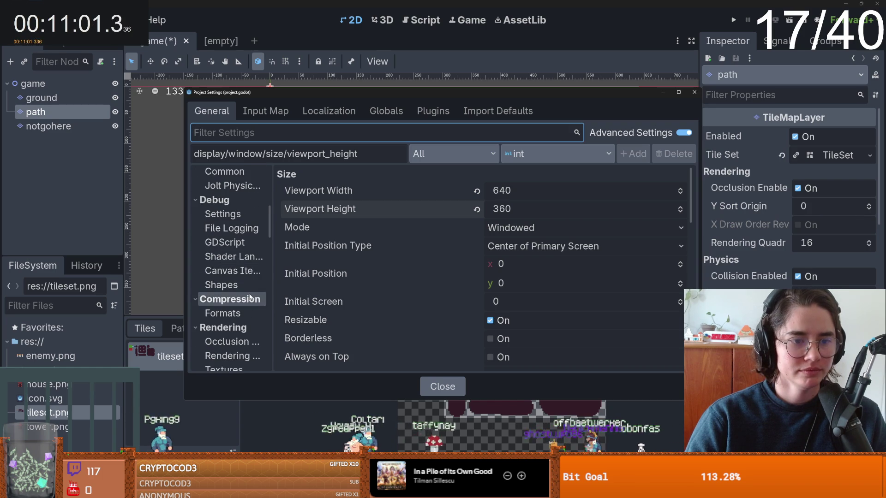
scroll(248, 293, "up", 5)
scroll(248, 293, "up", 5)
scroll(248, 293, "down", 3)
scroll(248, 293, "down", 4)
scroll(248, 292, "down", 5)
scroll(249, 296, "up", 4)
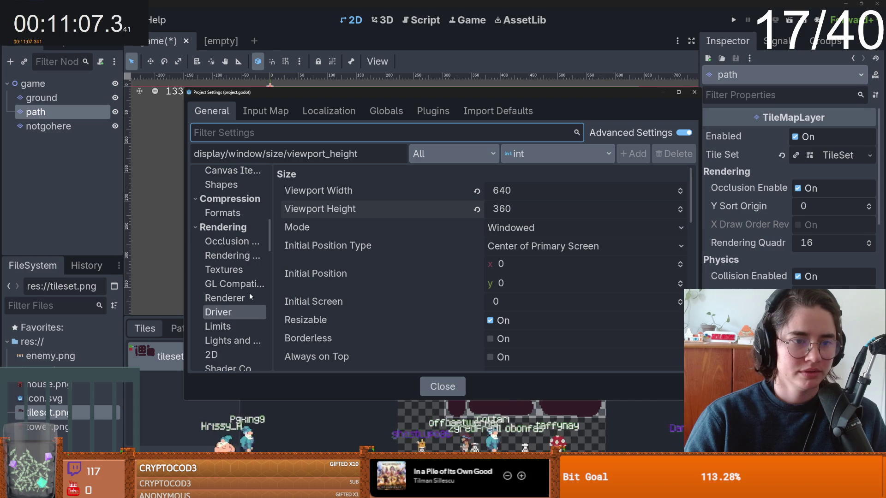
left_click(235, 270)
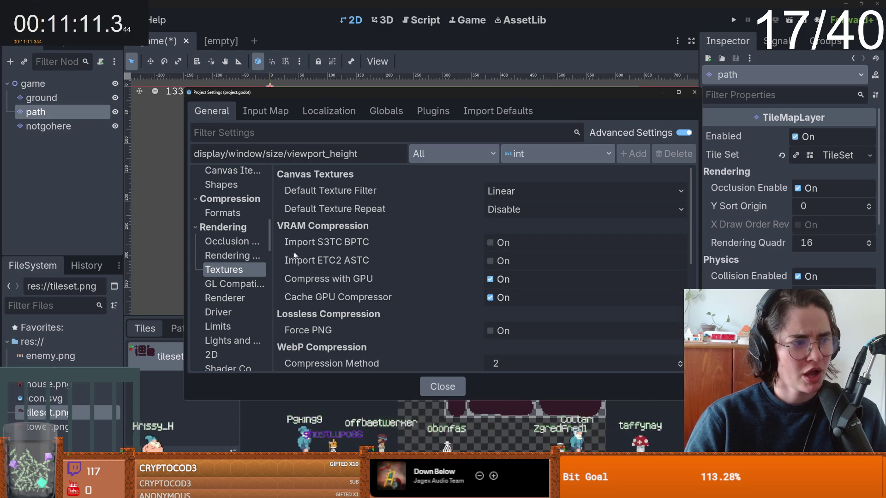
left_click(507, 200)
left_click(651, 206)
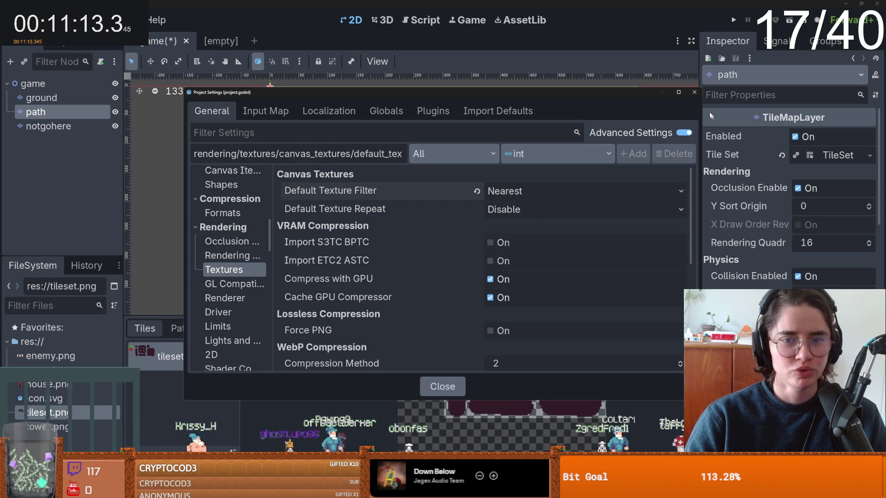
left_click(694, 93)
key("ctrl+s")
scroll(298, 157, "up", 5)
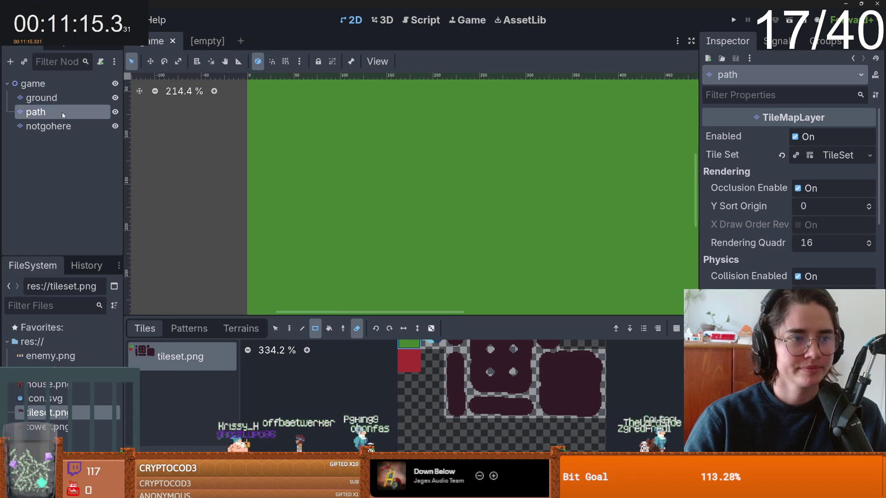
- Select the dirt terrain with the Rectangle tool and paint the path's first column at the top
left_click(233, 332)
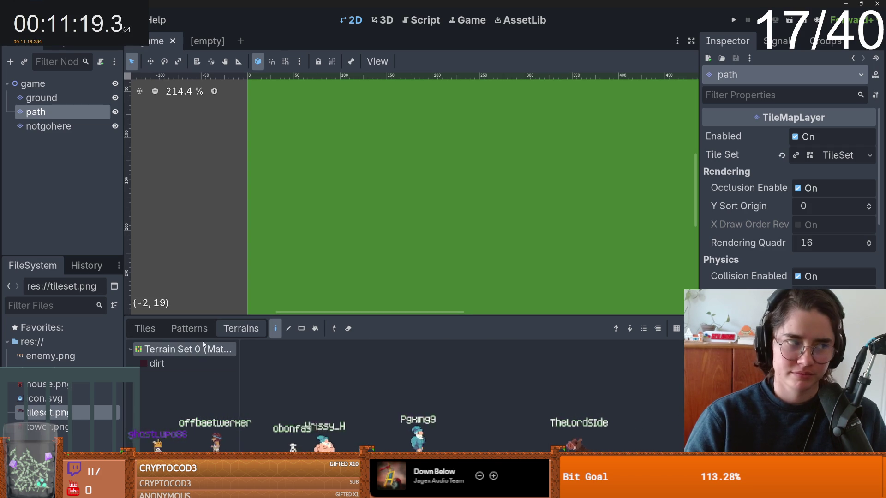
left_click(174, 363)
scroll(342, 248, "down", 1)
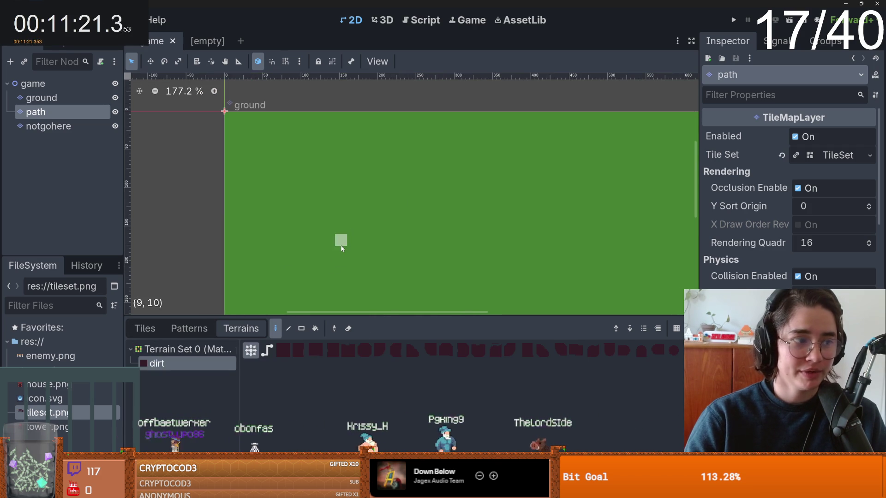
key("r")
left_click_drag(346, 123, 367, 170)
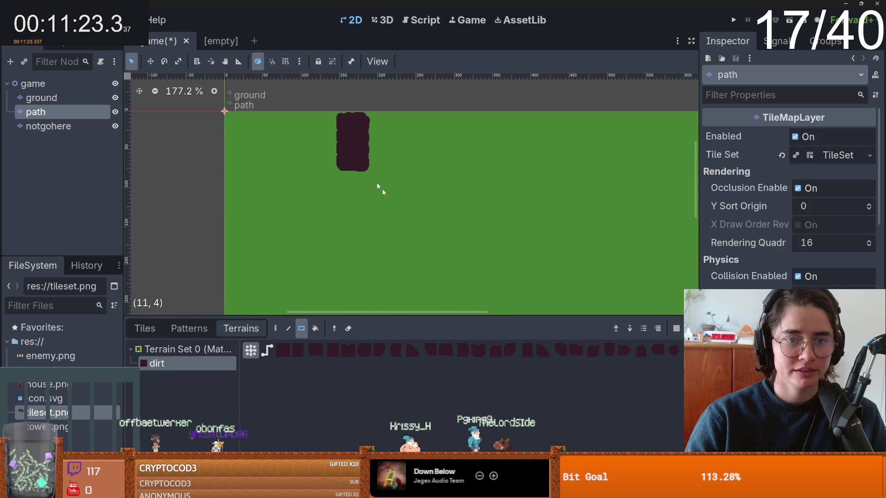
scroll(366, 165, "down", 3)
- Extend the dirt path with horizontal bars, columns down and the bottom-left corner
mouse_move(326, 123)
left_mouse_down()
mouse_move(525, 146)
mouse_move(514, 210)
mouse_move(321, 228)
mouse_move(335, 270)
mouse_move(378, 275)
left_mouse_up()
left_click_drag(332, 203, 491, 209)
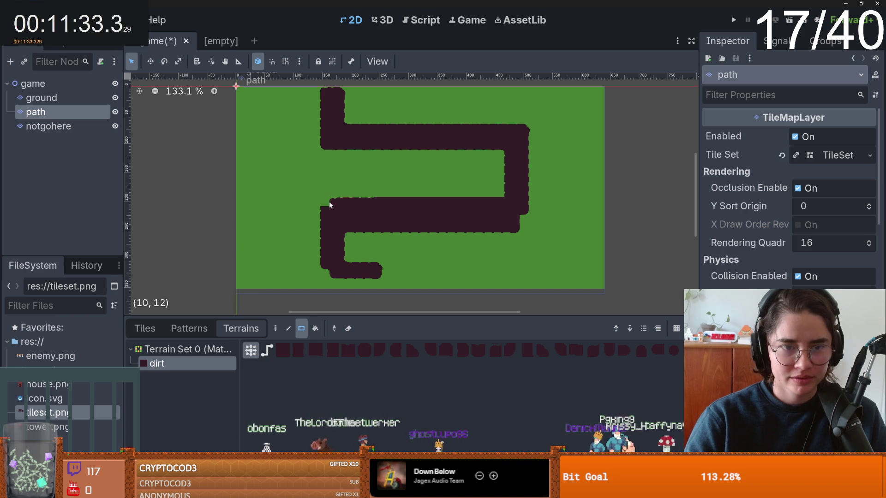
left_click_drag(325, 207, 518, 210)
scroll(520, 226, "up", 2)
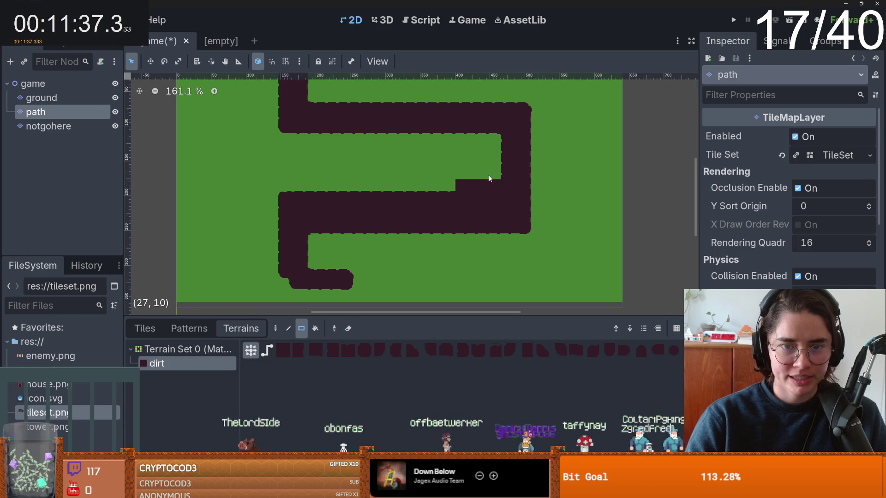
left_click(308, 257)
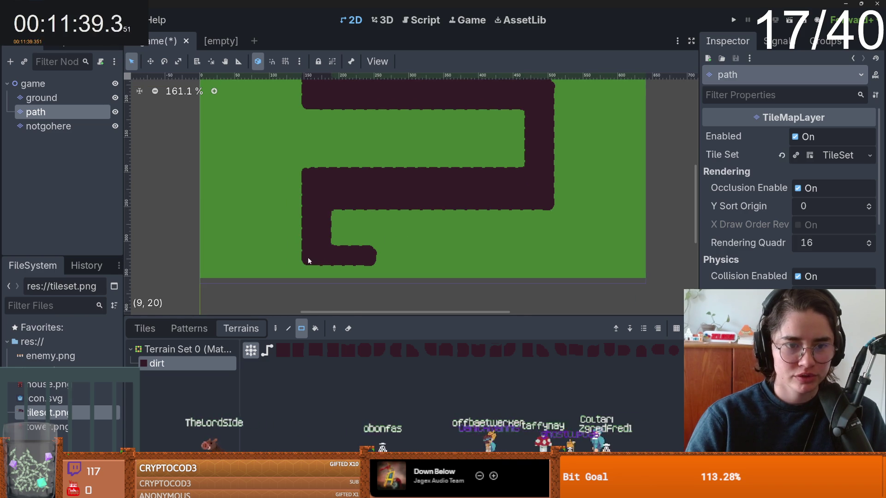
scroll(352, 223, "down", 2)
- Add a Path2D child node under game and save the scene
right_click(39, 86)
left_click(96, 98)
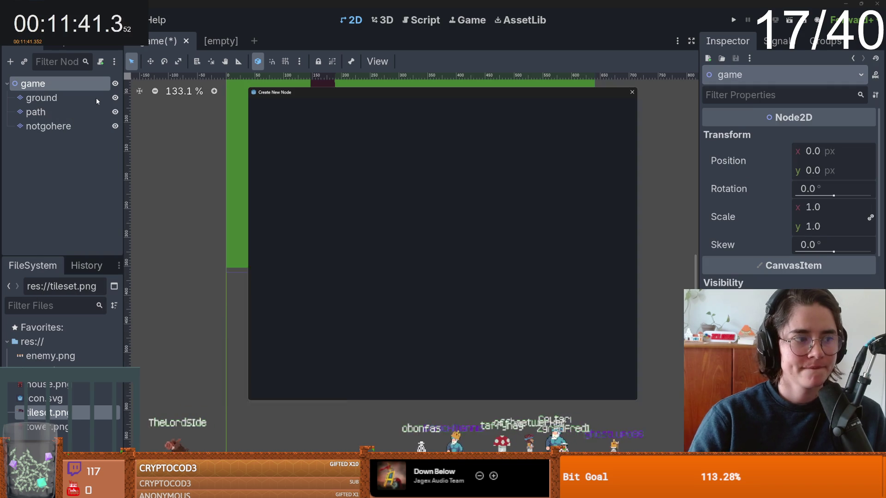
type("path")
key("Return")
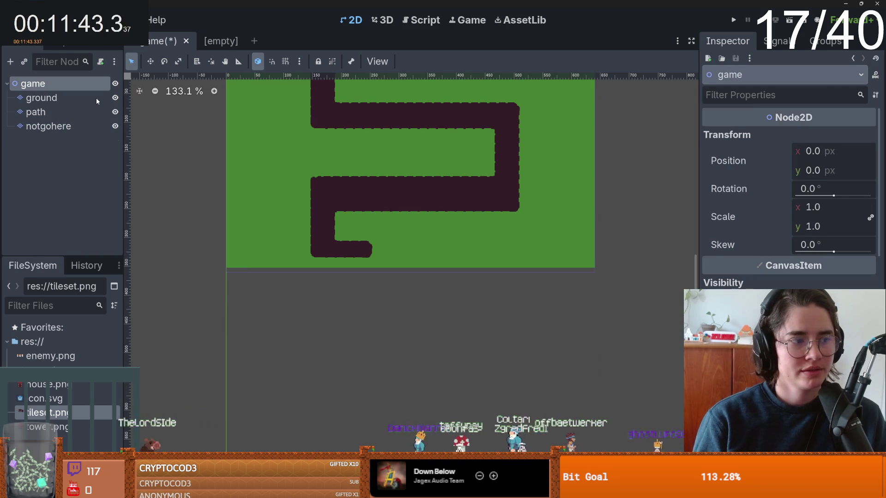
key("ctrl+s")
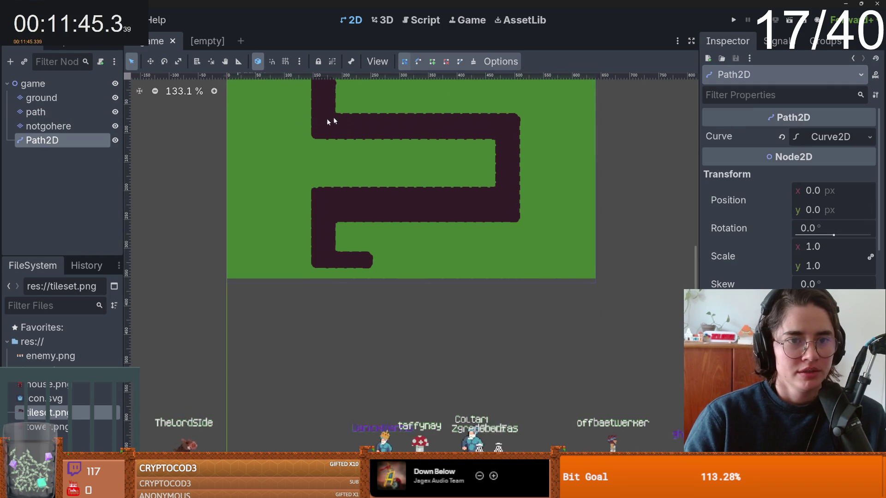
scroll(303, 123, "up", 2)
- Place Path2D curve points at the track's top and its first three bends
left_click(323, 117)
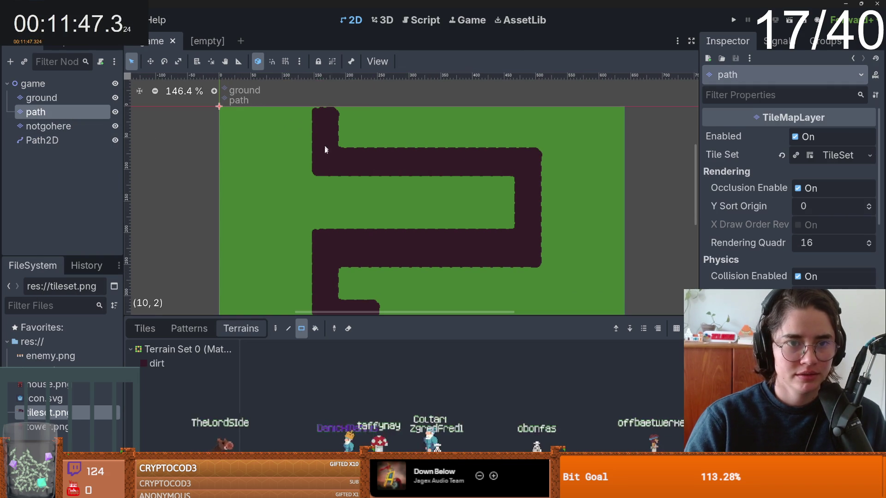
left_click(42, 141)
left_click(432, 62)
left_click(327, 118)
left_click(324, 159)
left_click(526, 162)
left_click(525, 252)
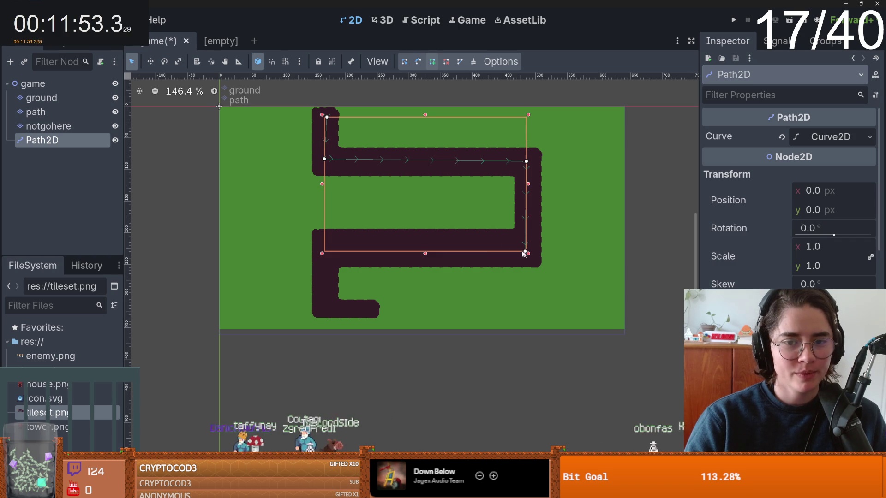
- Add curve points down to the track's lower end, then save
left_click(330, 254)
left_click(327, 300)
left_click(325, 307)
left_click(369, 309)
scroll(368, 259, "up", 1)
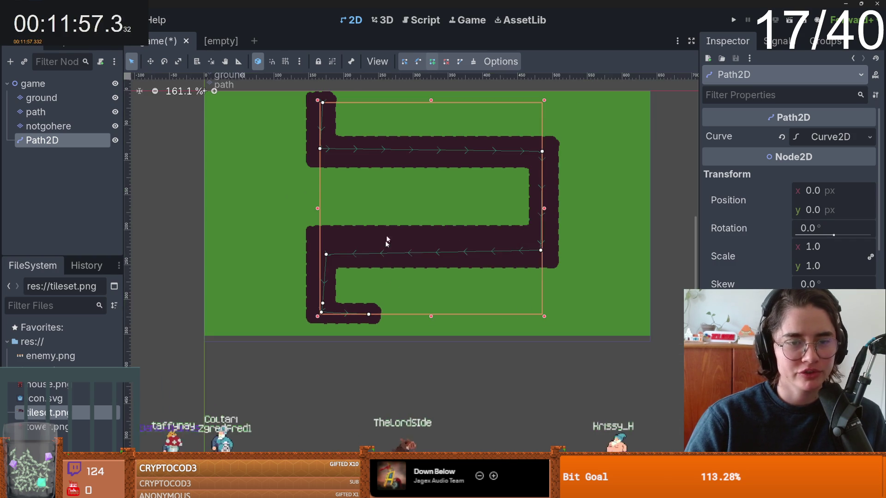
key("ctrl+s")
- Add an Area2D child node under game
right_click(49, 86)
left_click(52, 100)
type("area")
key("Return")
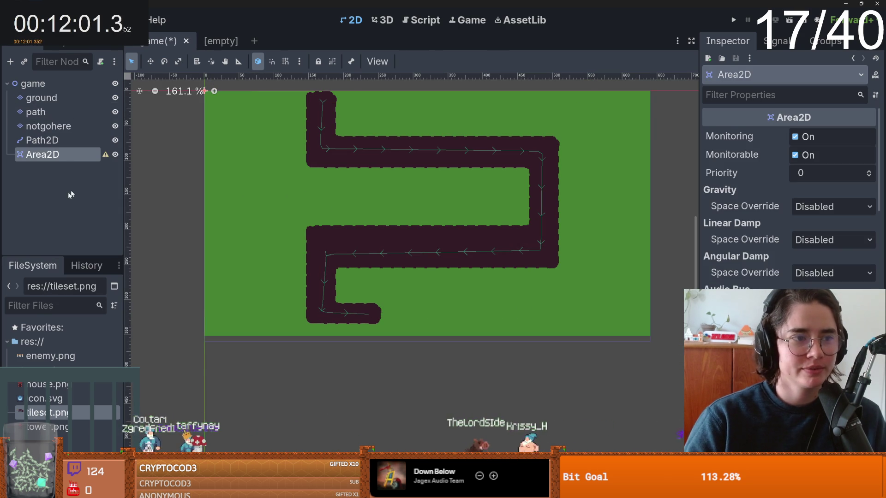
- Add a Sprite2D child under the Area2D
right_click(54, 155)
left_click(88, 165)
key("Escape")
right_click(76, 157)
left_click(111, 165)
type("sprite")
key("Return")
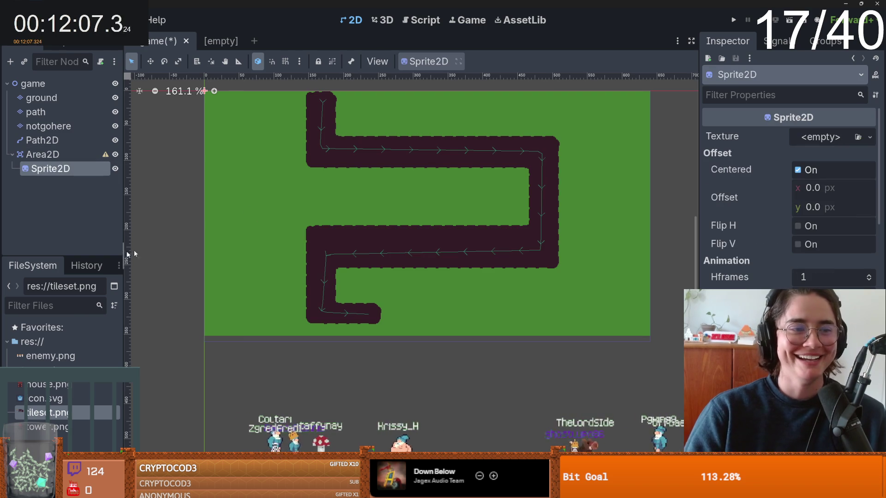
- Give the sprite the house image and move it beside the track
mouse_move(46, 385)
left_mouse_down()
mouse_move(60, 388)
mouse_move(830, 141)
left_mouse_up()
scroll(396, 267, "down", 2)
scroll(293, 240, "up", 2)
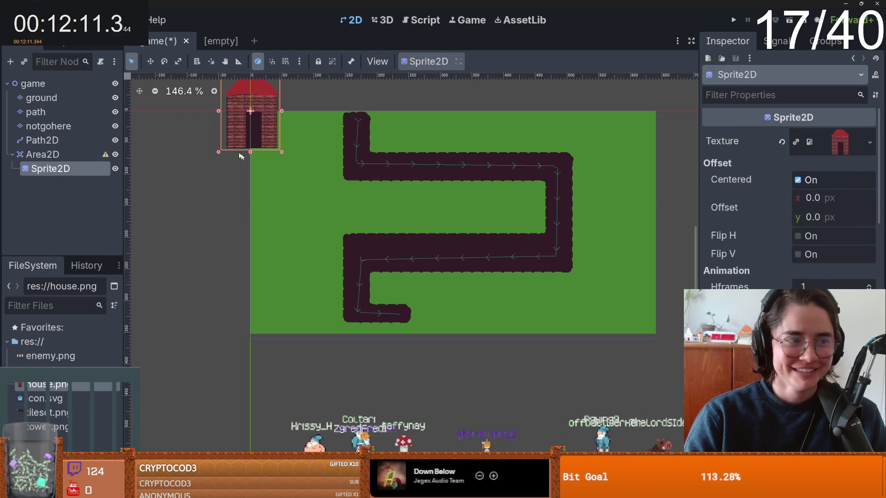
mouse_move(240, 110)
left_mouse_down()
mouse_move(441, 237)
mouse_move(471, 277)
mouse_move(438, 286)
left_mouse_up()
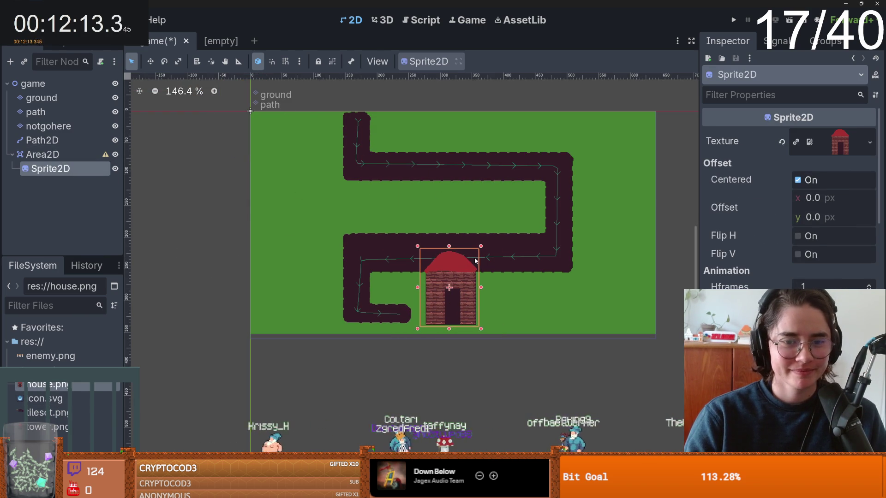
scroll(772, 276, "down", 4)
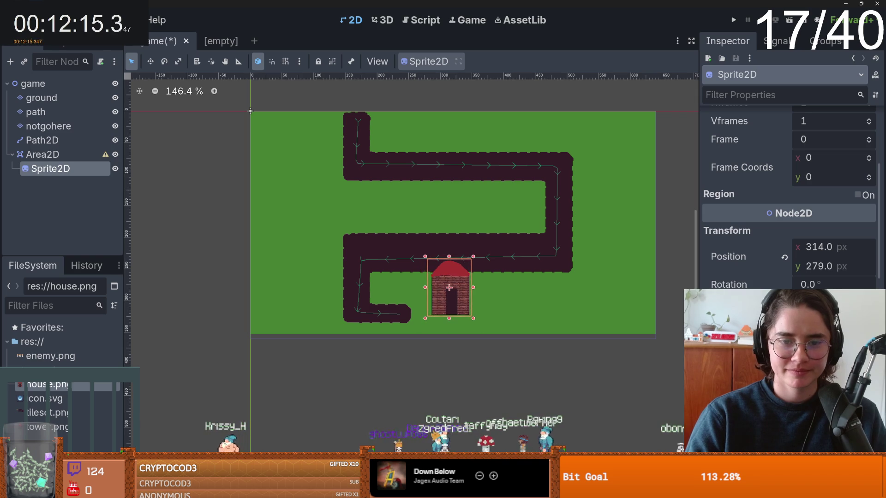
scroll(455, 304, "up", 3)
left_click_drag(455, 287, 433, 309)
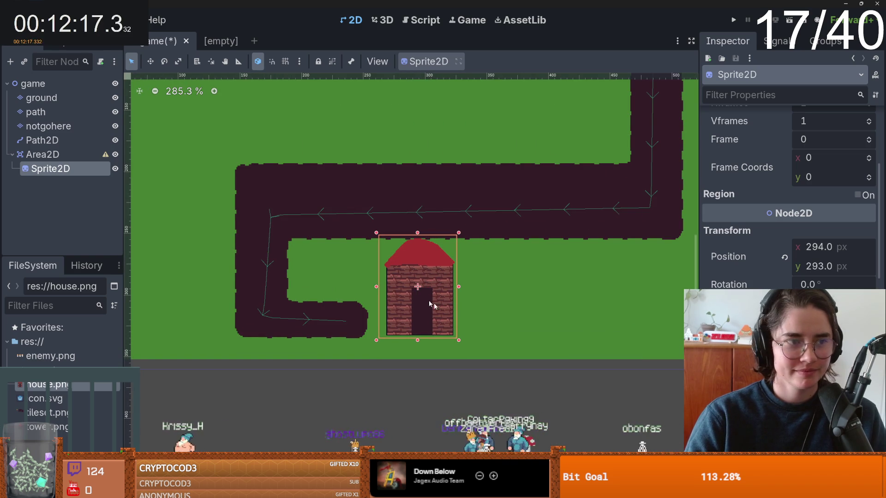
- Move the house Sprite2D to the Area2D origin with Move Node(s) Here
right_click(76, 156)
left_click(101, 167)
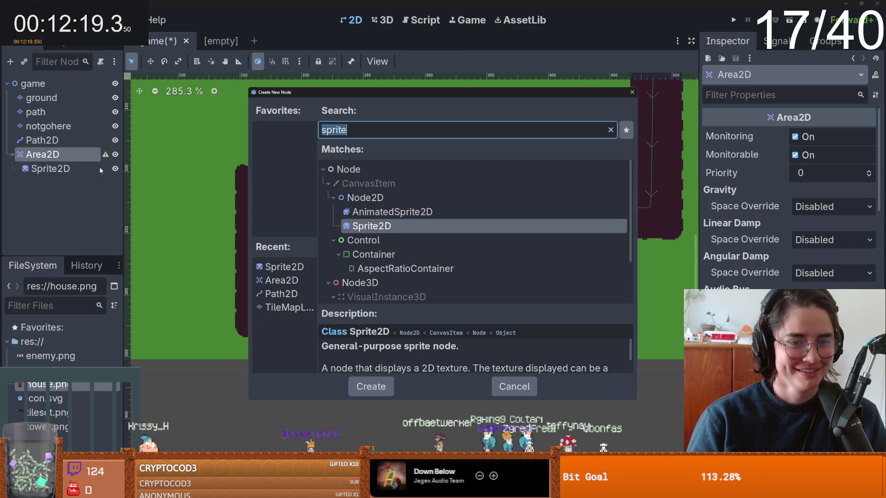
key("Escape")
scroll(300, 260, "down", 3)
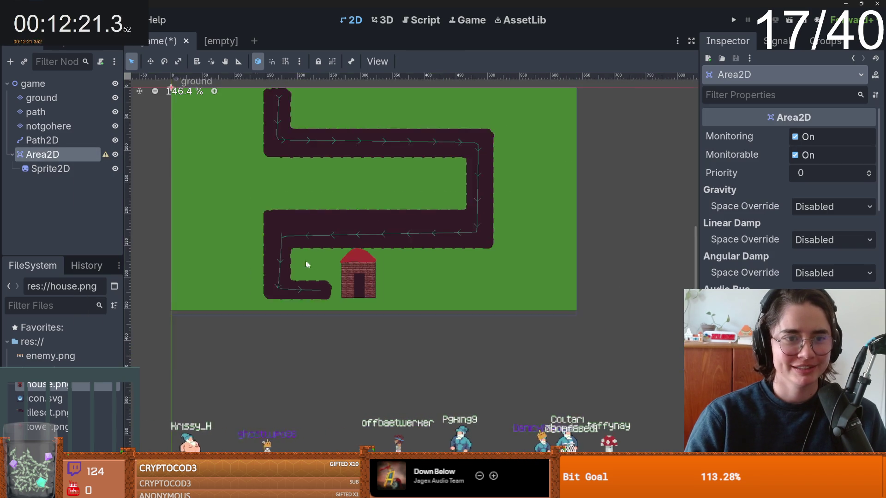
left_click(54, 167)
left_click(56, 159)
left_click(86, 169)
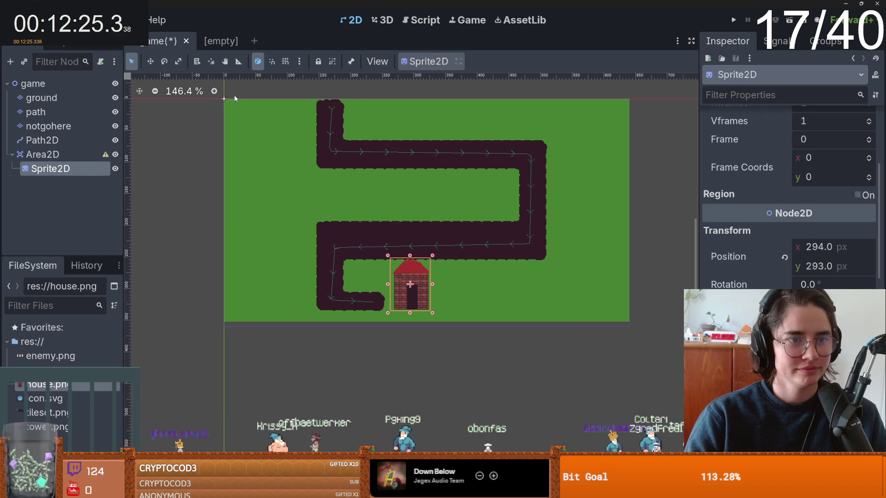
right_click(224, 99)
left_click(268, 143)
- Drag the Area2D to place the house in the grass below the path's end
left_click(90, 154)
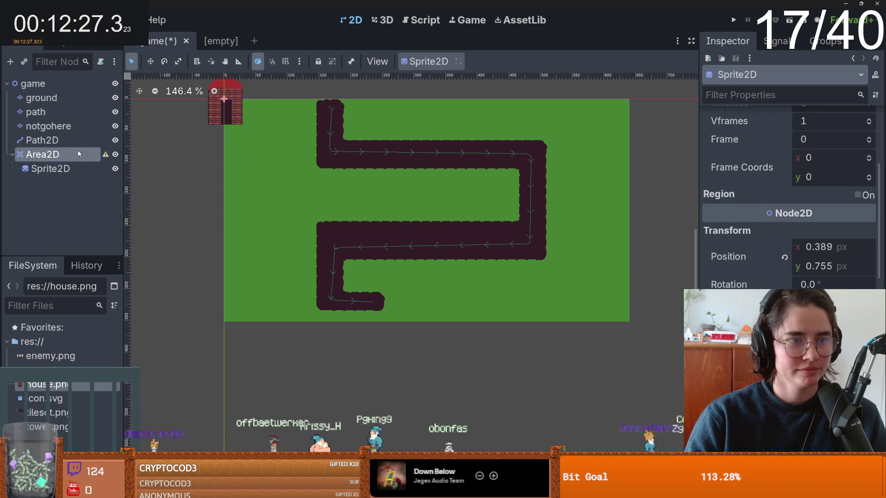
mouse_move(227, 102)
left_mouse_down()
mouse_move(431, 298)
mouse_move(411, 290)
left_mouse_up()
scroll(418, 287, "up", 4)
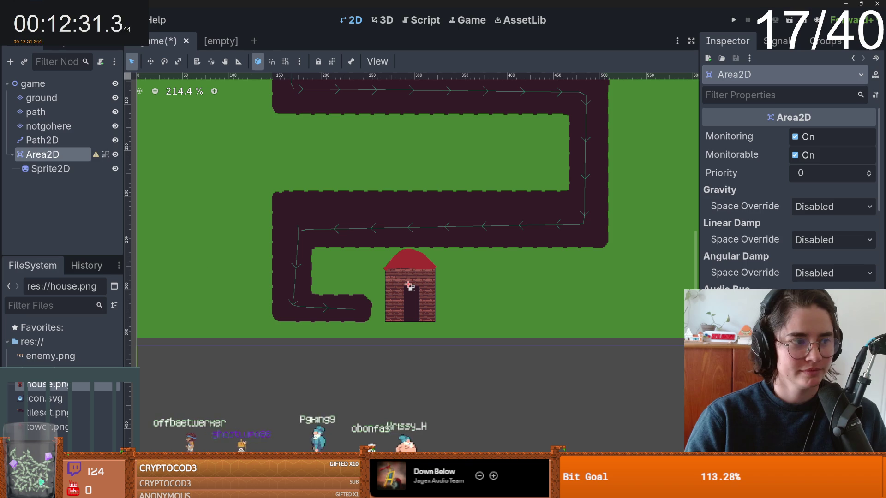
right_click(49, 156)
- Add a CollisionShape2D under Area2D and give it a New RectangleShape2D shape
left_click(88, 162)
type("coll")
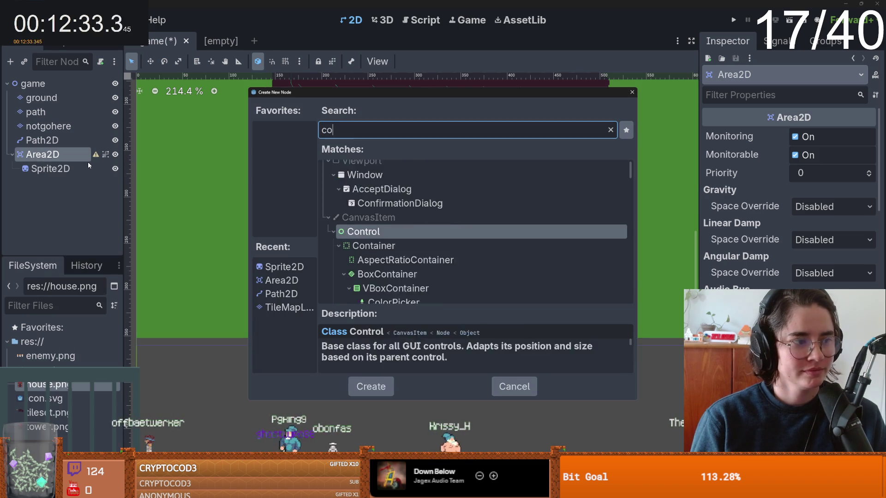
type("si")
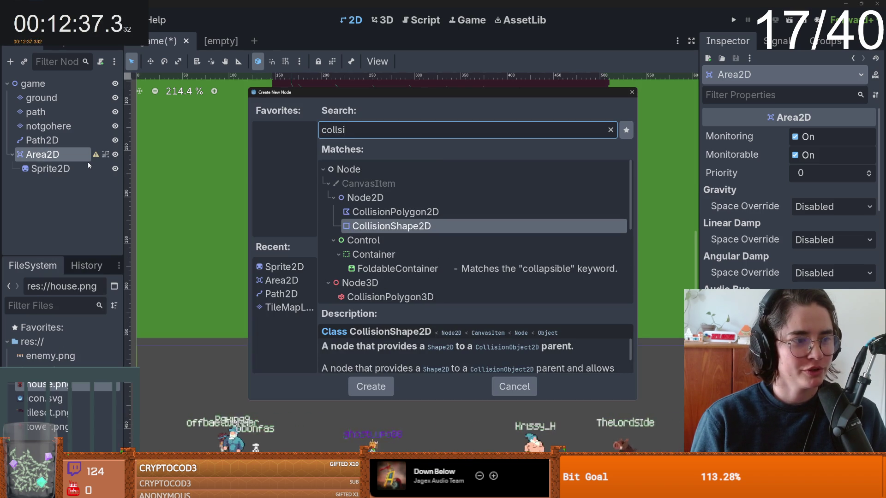
key("Return")
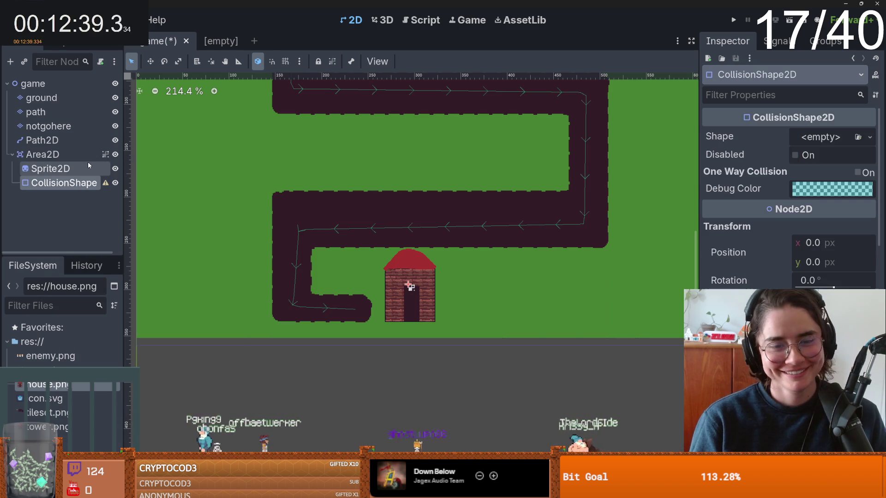
left_click(814, 138)
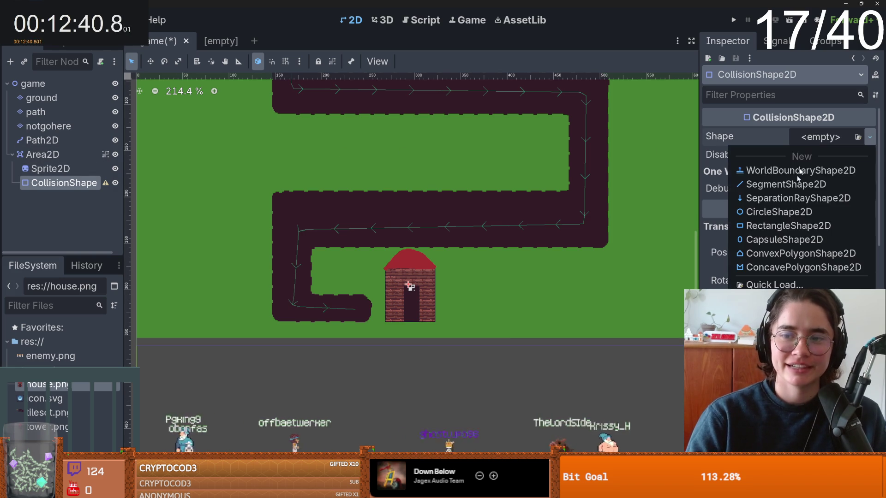
left_click(778, 226)
scroll(405, 283, "up", 2)
mouse_move(406, 283)
left_mouse_down()
mouse_move(390, 291)
mouse_move(406, 282)
left_mouse_up()
right_click(48, 156)
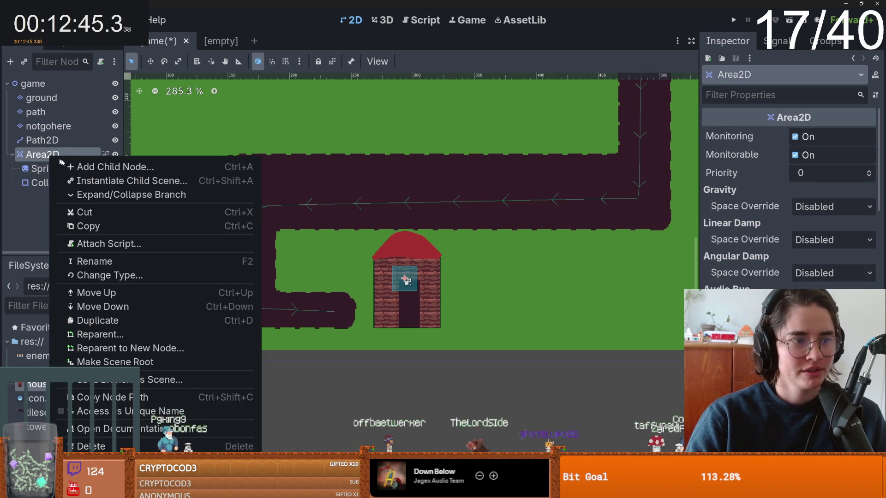
- Add a ProgressBar child node under the Area2D
left_click(73, 164)
type("progres")
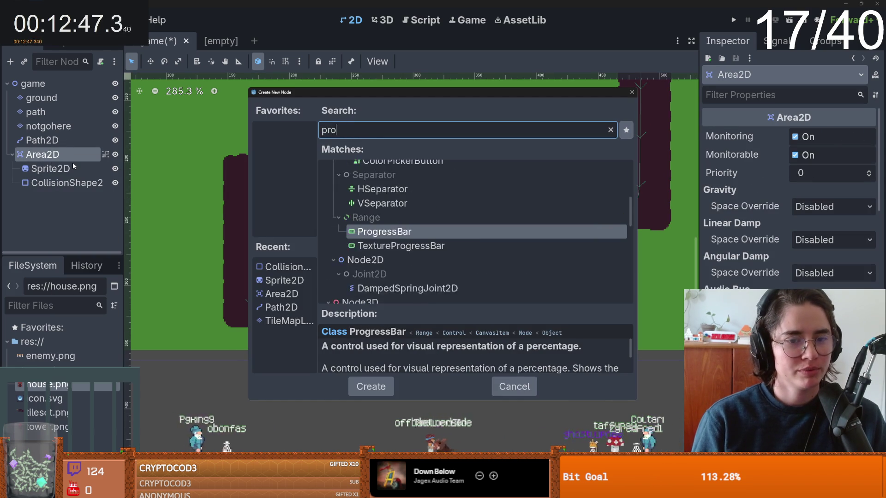
key("Return")
- Widen and flatten the progress bar into a thin strip beneath the house
left_click_drag(408, 295, 498, 295)
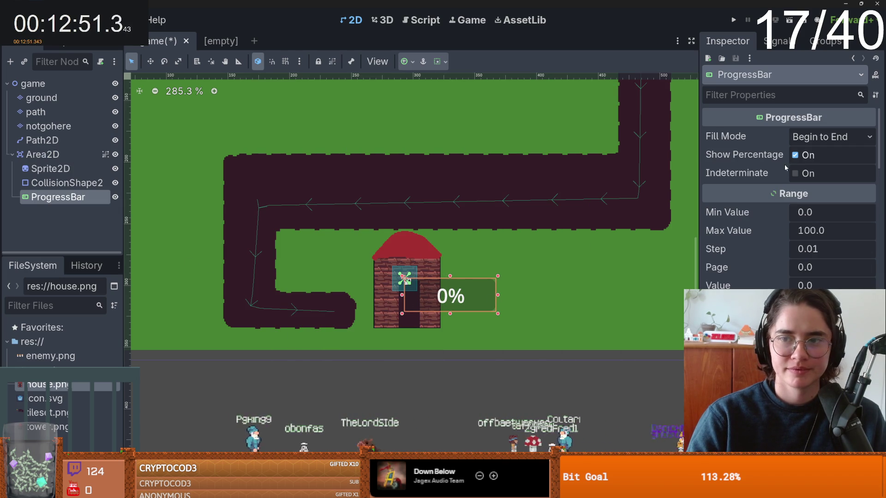
mouse_move(449, 276)
left_mouse_down()
mouse_move(448, 300)
mouse_move(403, 325)
mouse_move(409, 333)
left_mouse_up()
left_click(405, 280)
left_click(78, 198)
scroll(789, 194, "down", 20)
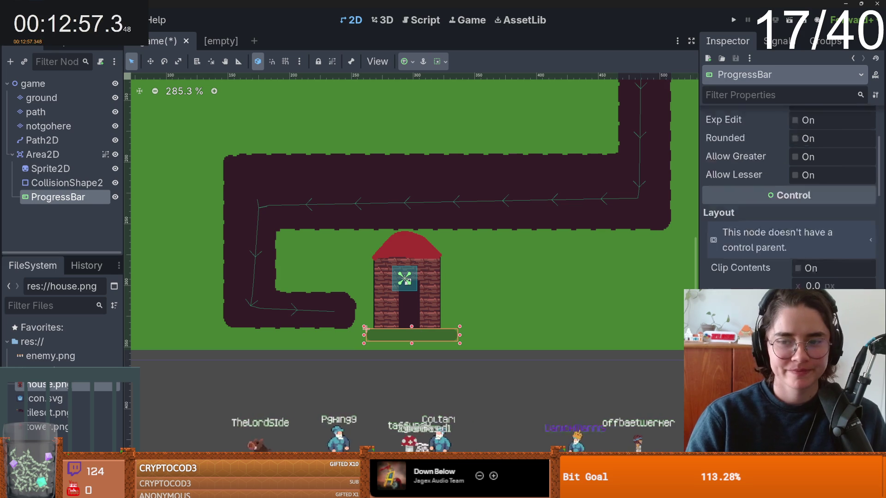
scroll(790, 194, "up", 1)
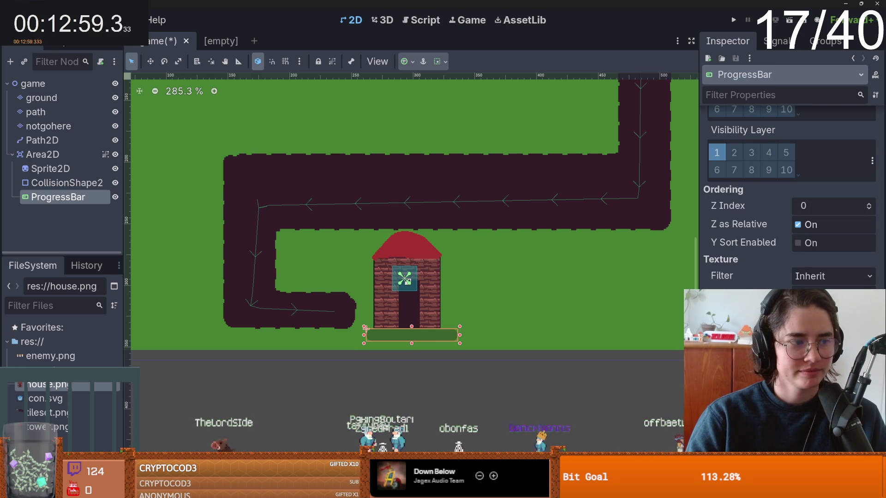
scroll(789, 193, "up", 10)
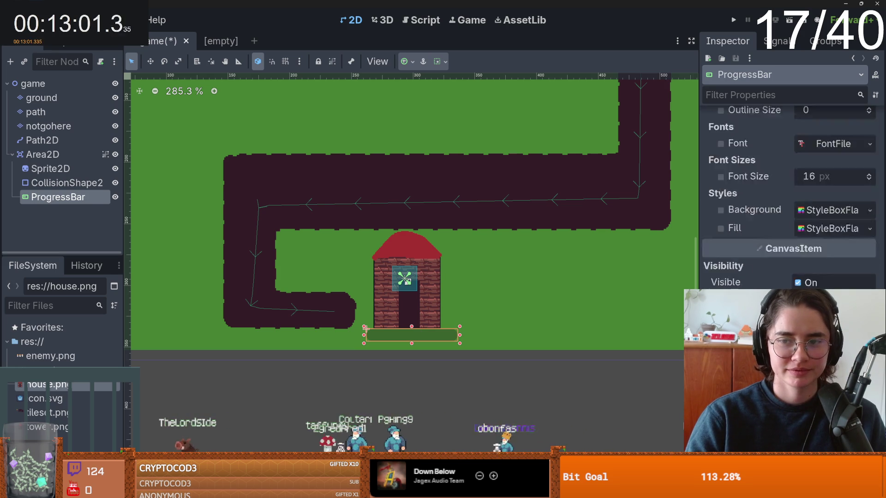
- Give the progress bar a StyleBoxFlat background coloured dark red
left_click(815, 258)
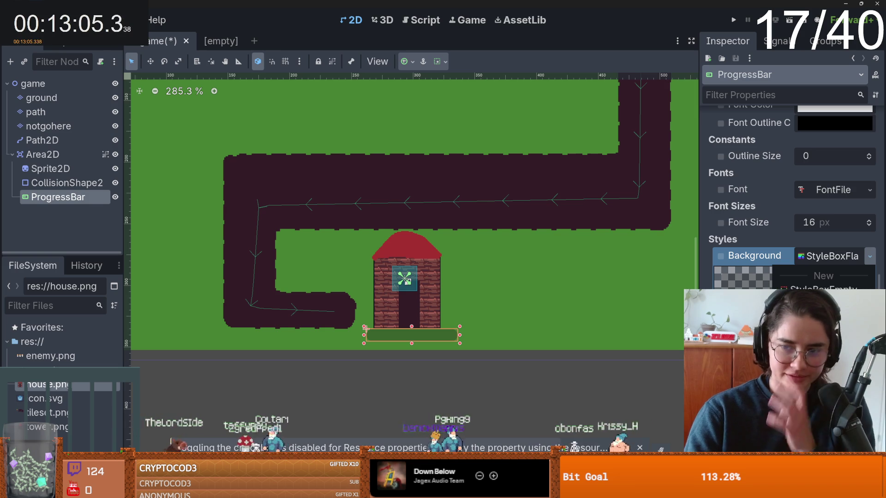
left_click(824, 304)
left_click(800, 255)
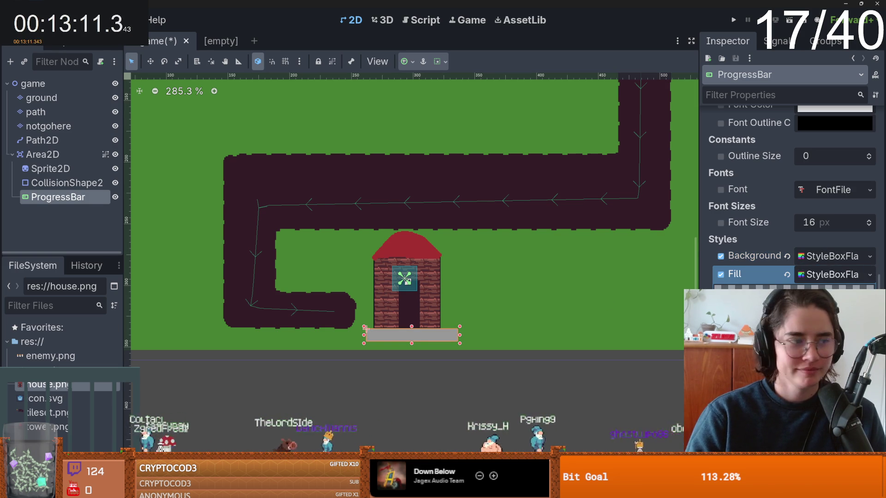
scroll(789, 194, "up", 20)
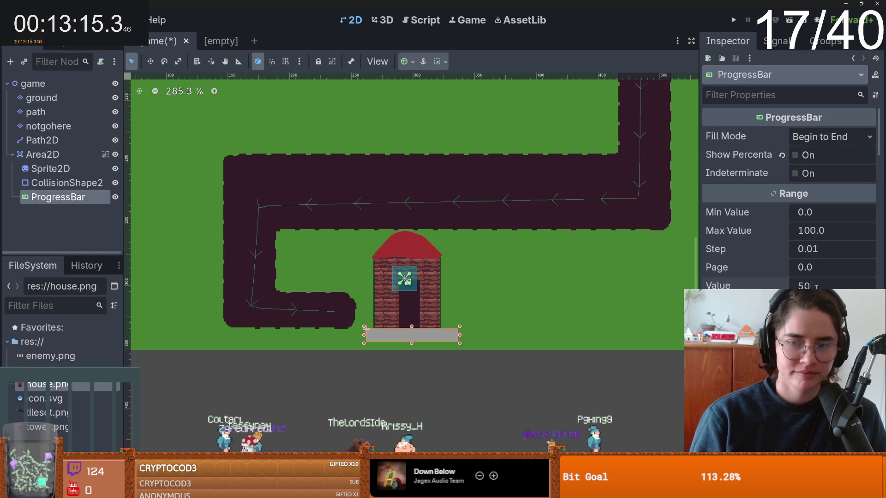
scroll(795, 284, "down", 20)
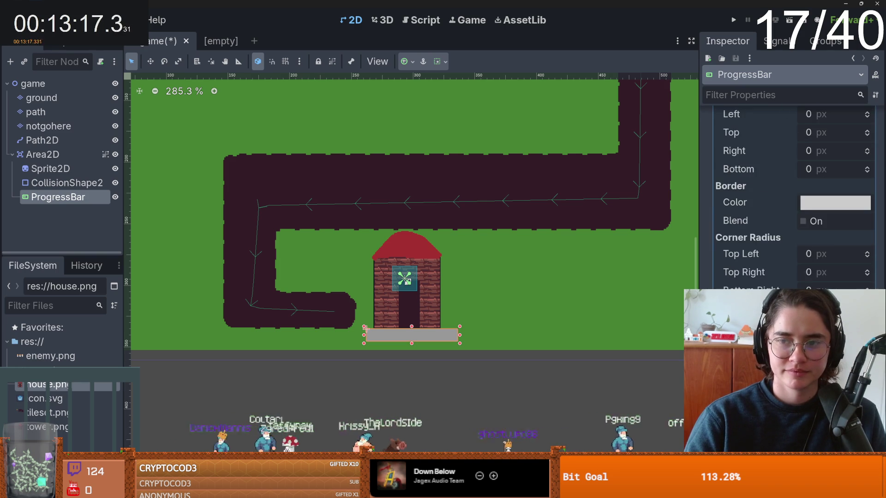
scroll(827, 248, "up", 5)
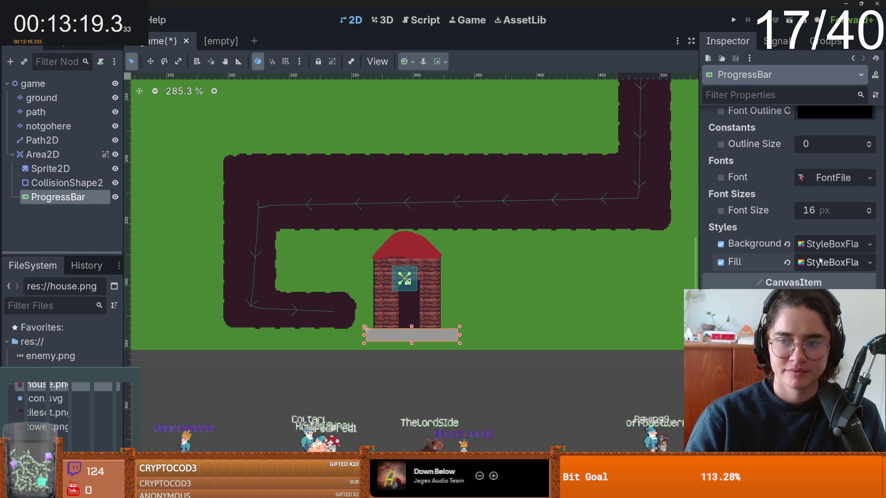
left_click(827, 244)
left_click(793, 300)
left_click(797, 95)
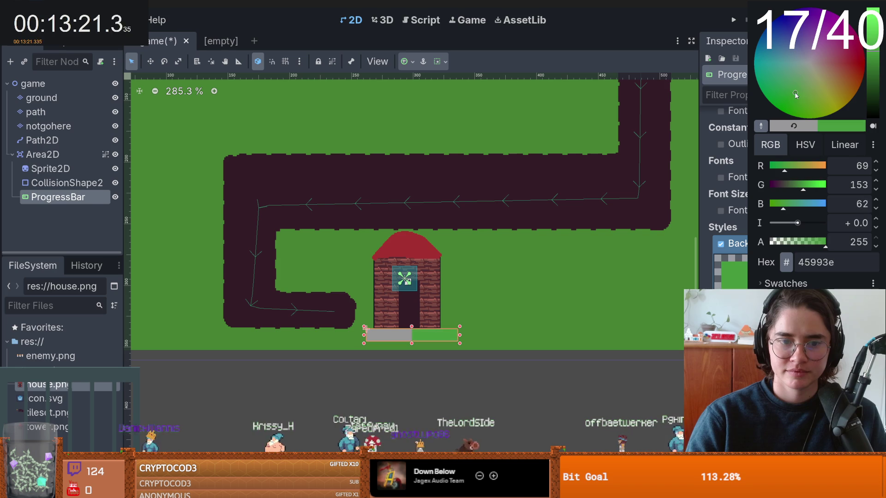
left_click(858, 60)
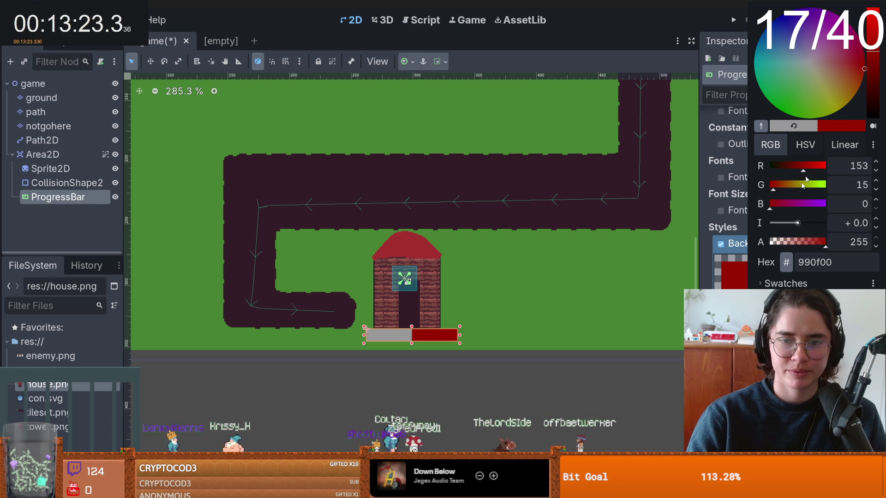
key("Escape")
left_click(826, 245)
- Colour the bar's fill style green and save the scene
left_click(838, 262)
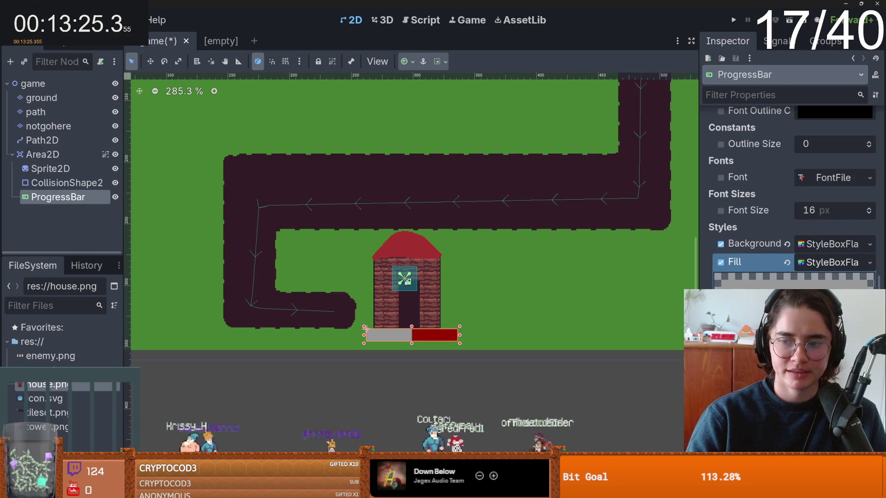
left_click(793, 300)
left_click(797, 96)
key("Escape")
scroll(550, 280, "down", 2)
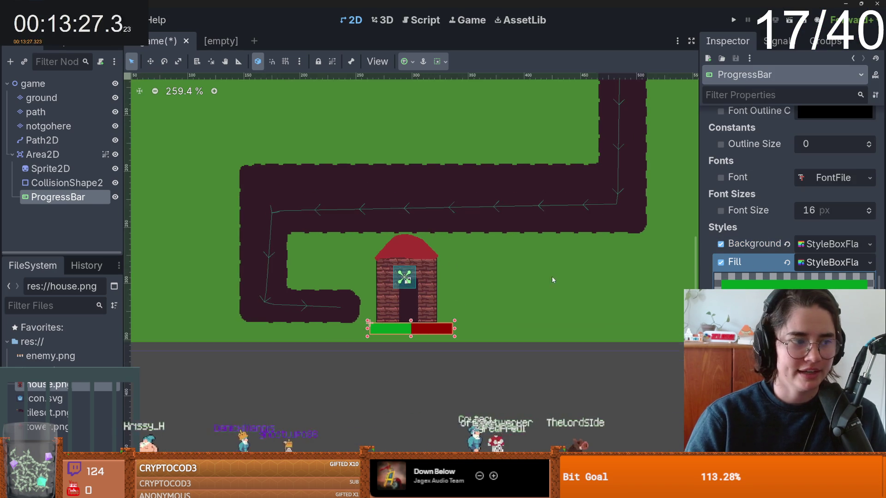
scroll(549, 281, "down", 4)
key("ctrl+s")
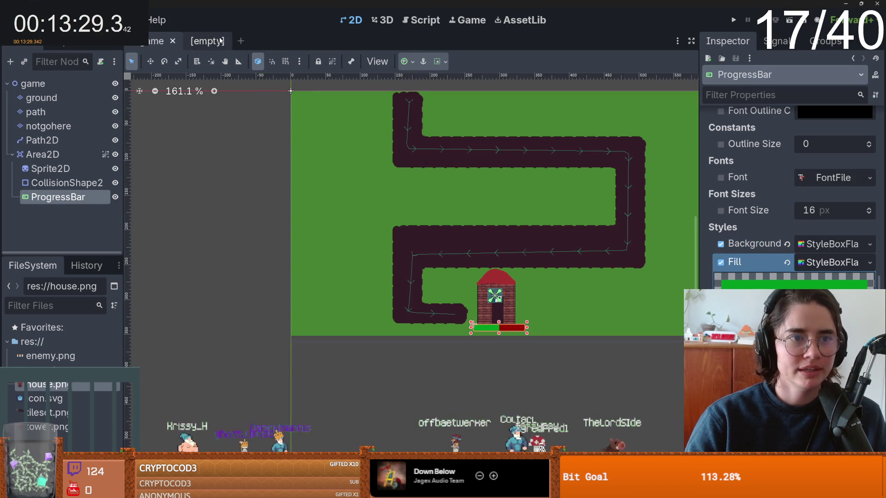
- Create a scene with a PathFollow2D root node
left_click(207, 41)
left_click(72, 164)
type("pro")
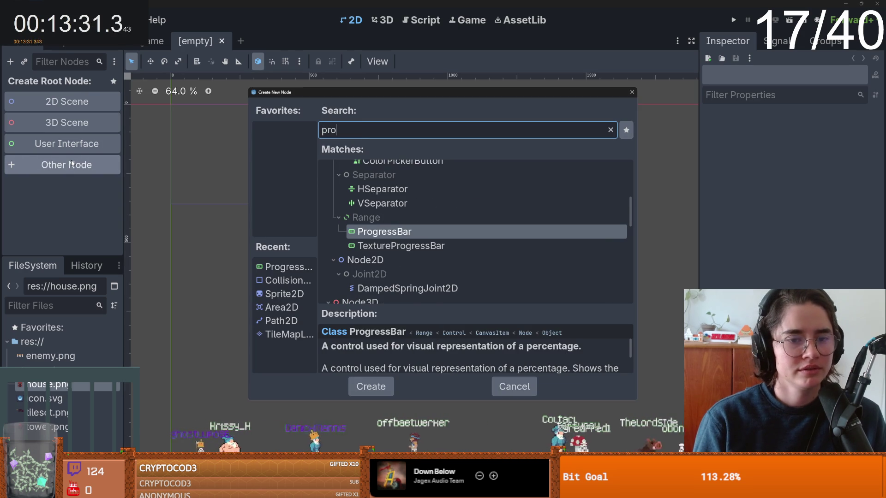
type("gres")
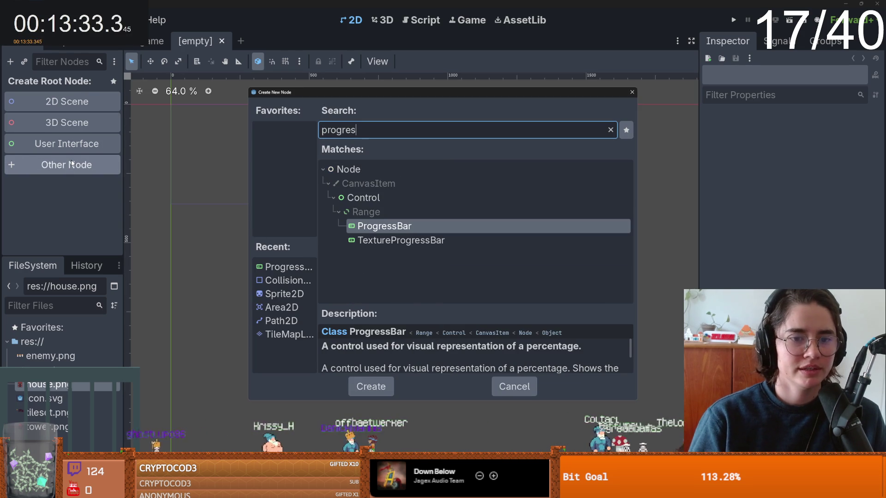
type("ratio")
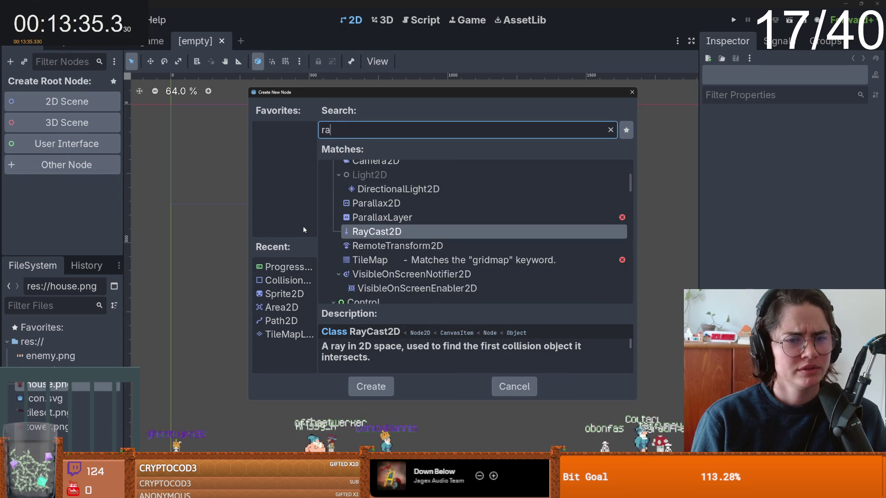
key("BackSpace")
key("BackSpace")
key("BackSpace")
key("BackSpace")
type("path")
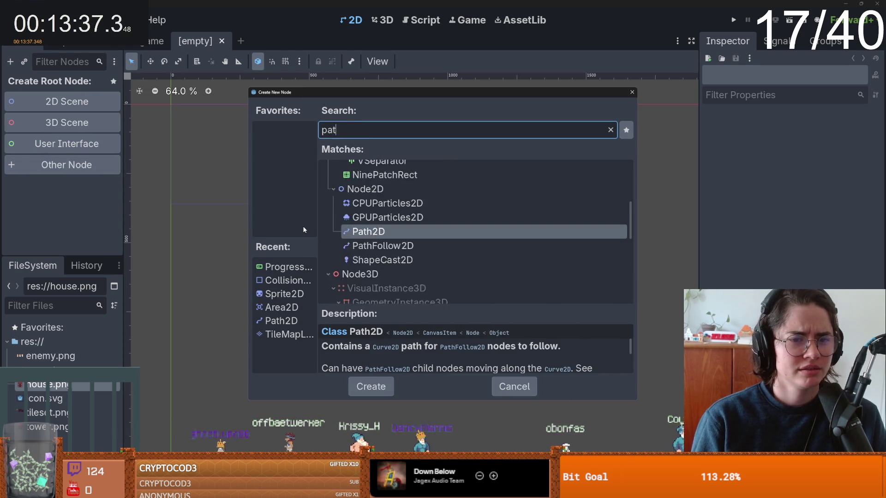
key("Down")
key("Return")
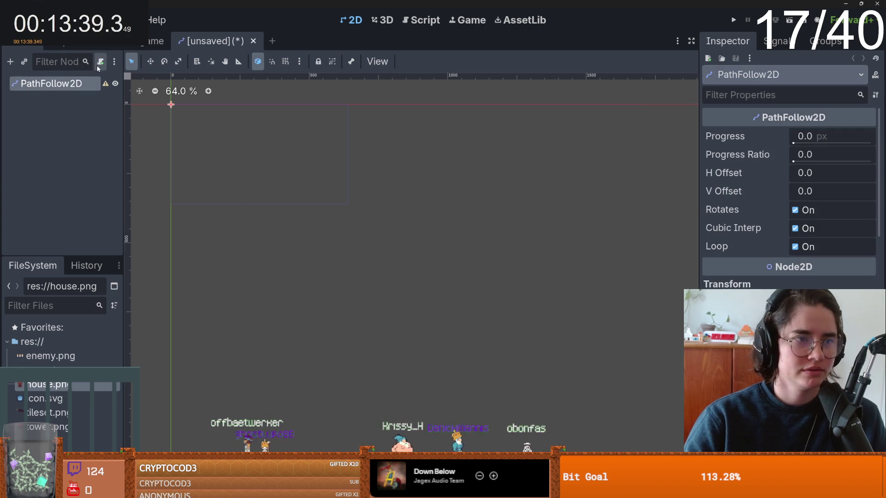
- Start another new scene with an Area2D root node
left_click(274, 41)
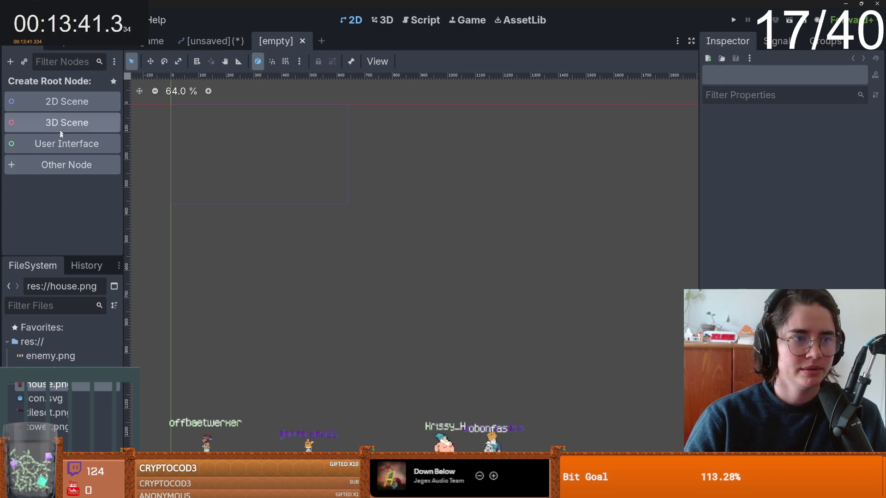
left_click(57, 165)
type("enem")
key("BackSpace")
key("BackSpace")
key("BackSpace")
type("area")
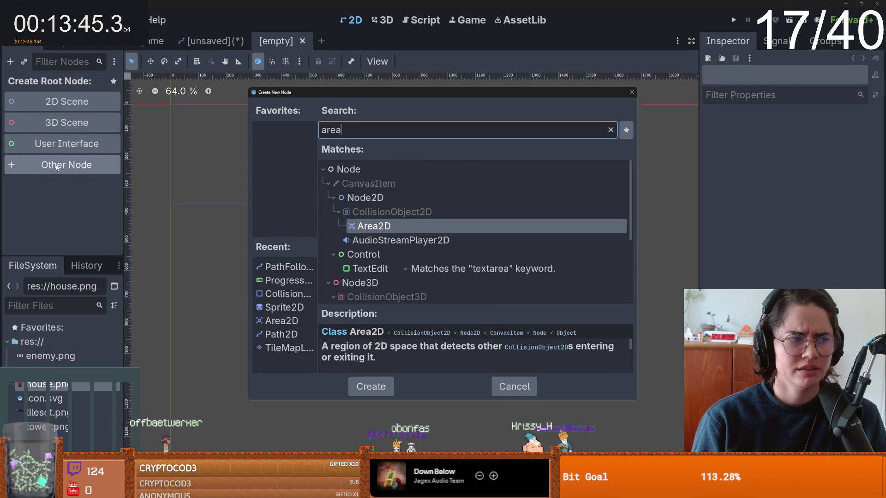
key("Return")
- Add an AnimatedSprite2D child to the Area2D, replacing a mistaken Sprite2D
right_click(84, 80)
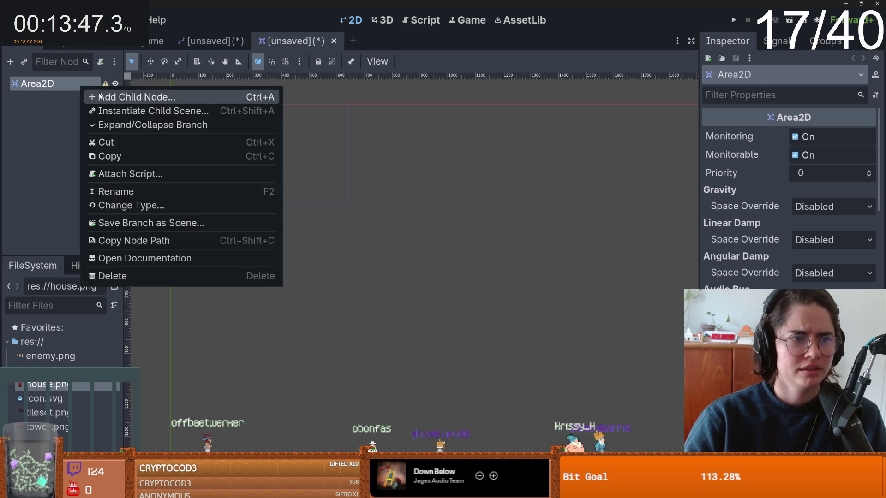
left_click(99, 93)
type("sprite")
key("Return")
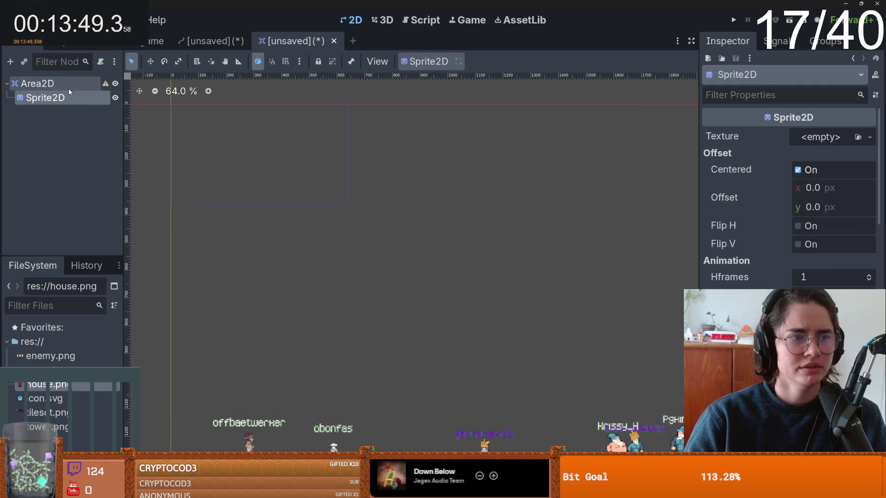
key("ctrl+z")
right_click(62, 84)
left_click(76, 90)
type("animated")
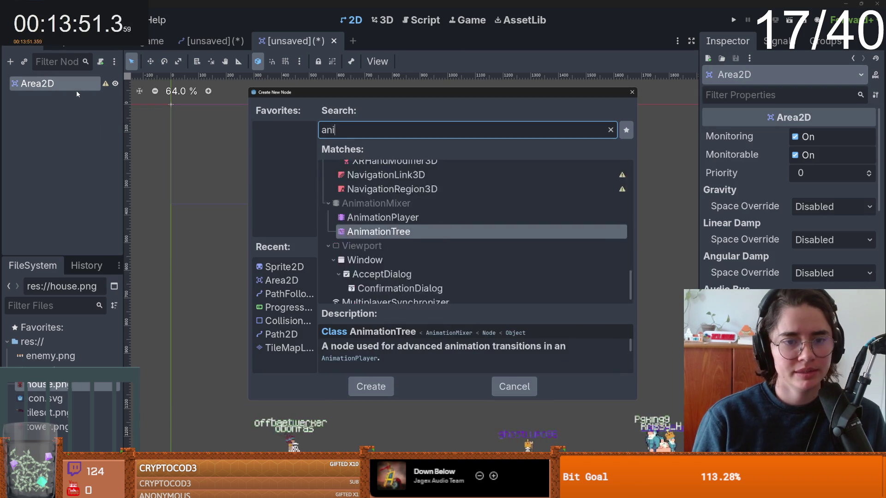
key("Return")
- Add a CollisionShape2D child to the Area2D
right_click(79, 86)
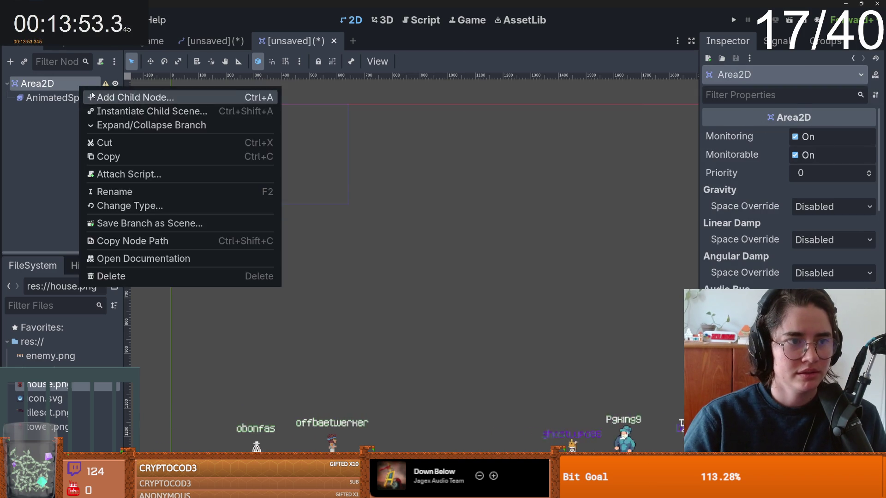
left_click(92, 95)
type("collis")
key("Return")
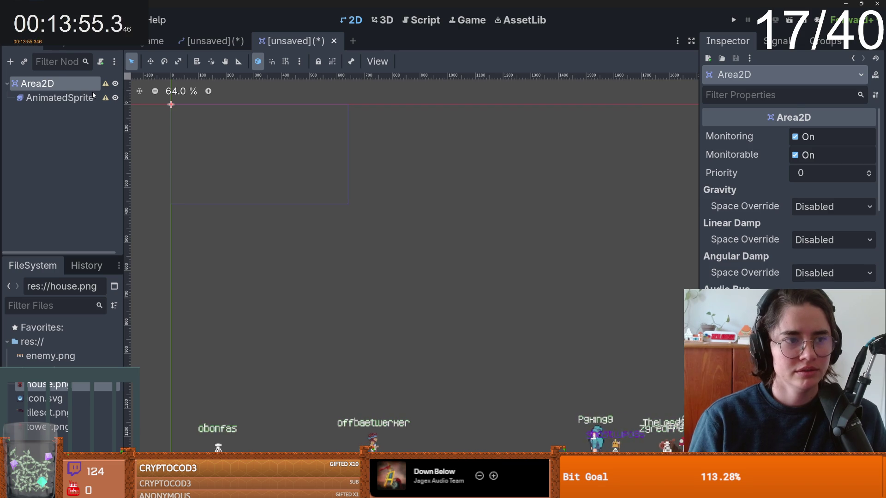
- Assign a new SpriteFrames resource to the AnimatedSprite2D's Sprite Frames
right_click(91, 87)
left_click(51, 98)
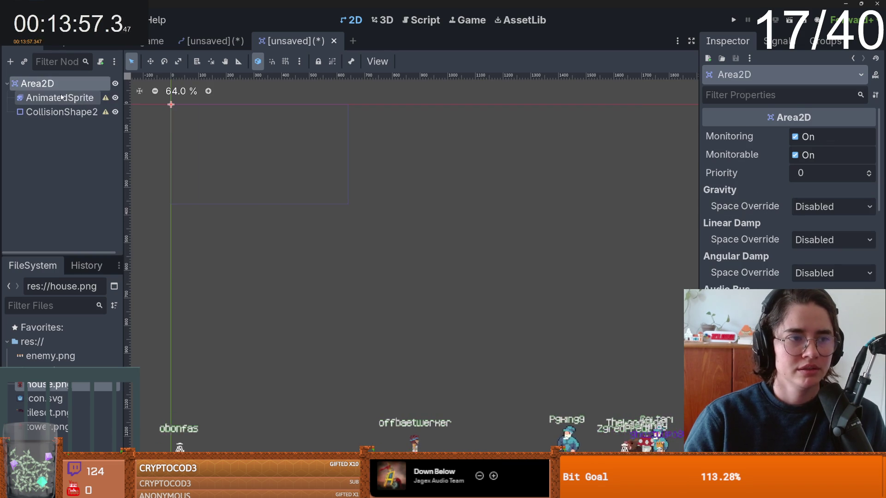
left_click(51, 97)
left_click(831, 136)
left_click(828, 170)
scroll(263, 241, "up", 2)
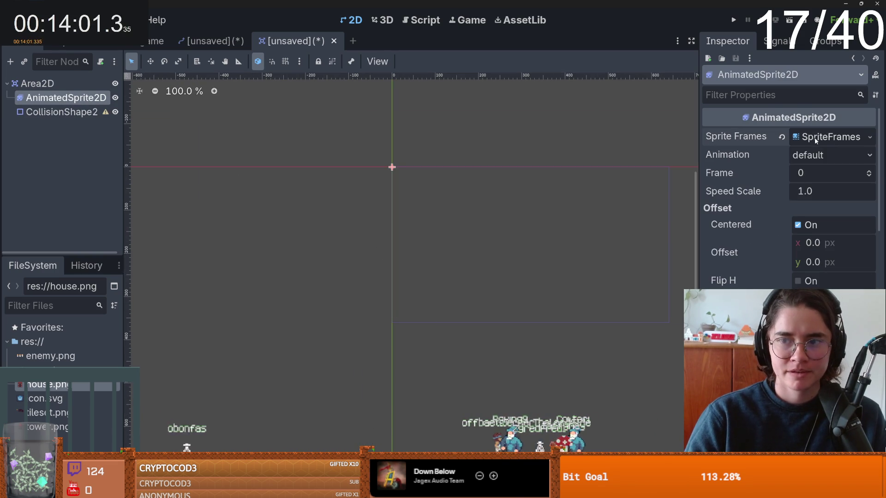
- Add all three frames from enemy.png, sliced 3 columns by 1 row, to the animation
left_click(826, 137)
left_click(383, 359)
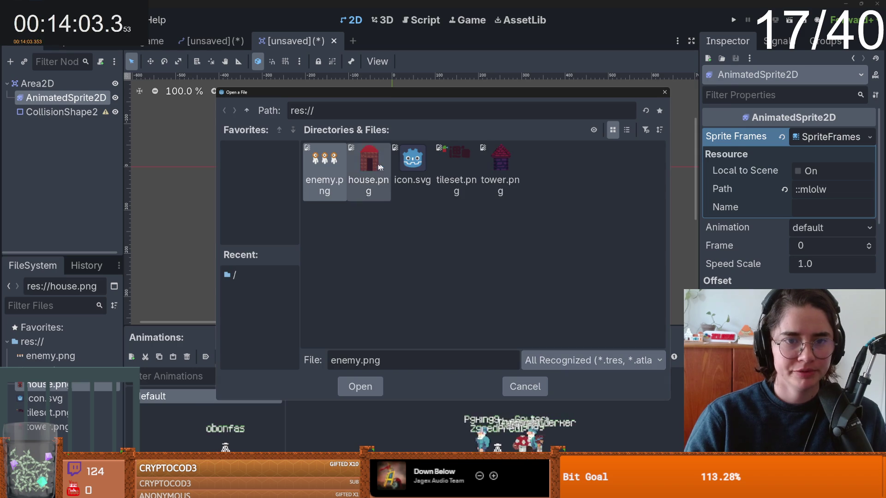
left_click(358, 385)
left_click(725, 124)
left_click(724, 124)
left_click(724, 124)
left_click(724, 104)
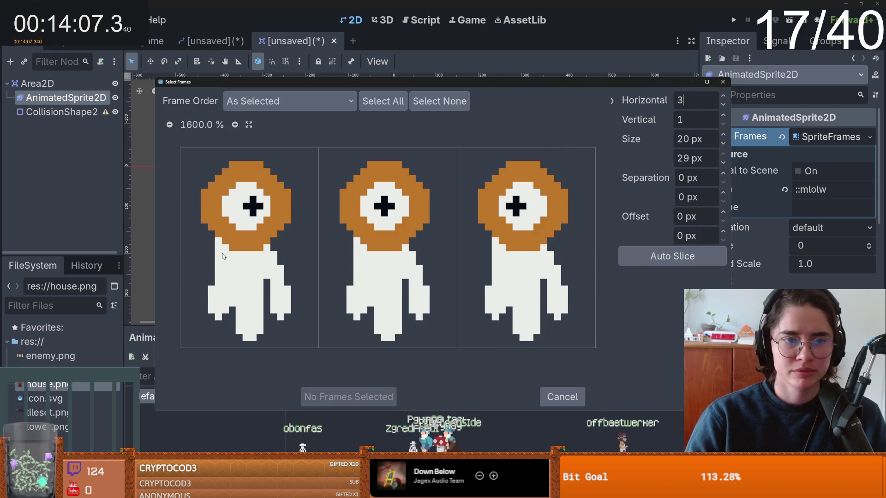
left_click(383, 101)
left_click(348, 397)
- Rename the root node to enemy
scroll(401, 184, "up", 3)
scroll(369, 129, "up", 1)
right_click(368, 127)
left_click(373, 208)
scroll(374, 185, "up", 2)
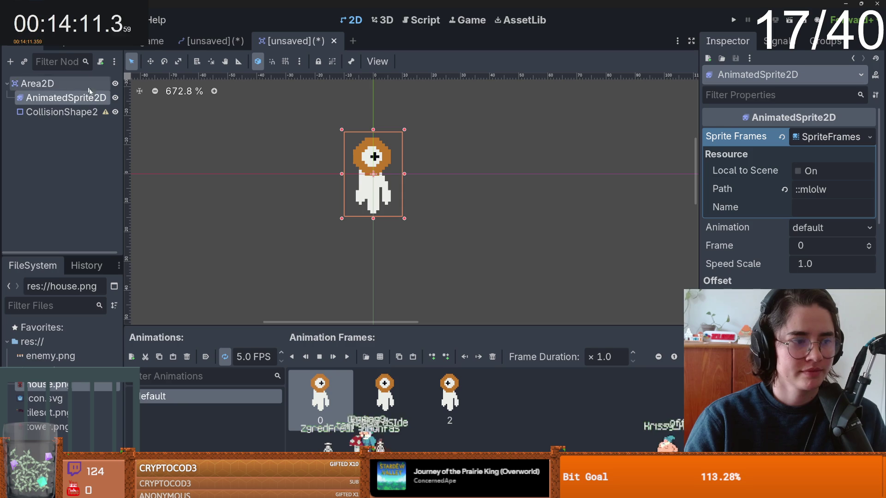
right_click(70, 81)
left_click(51, 87)
type("enemy")
key("Return")
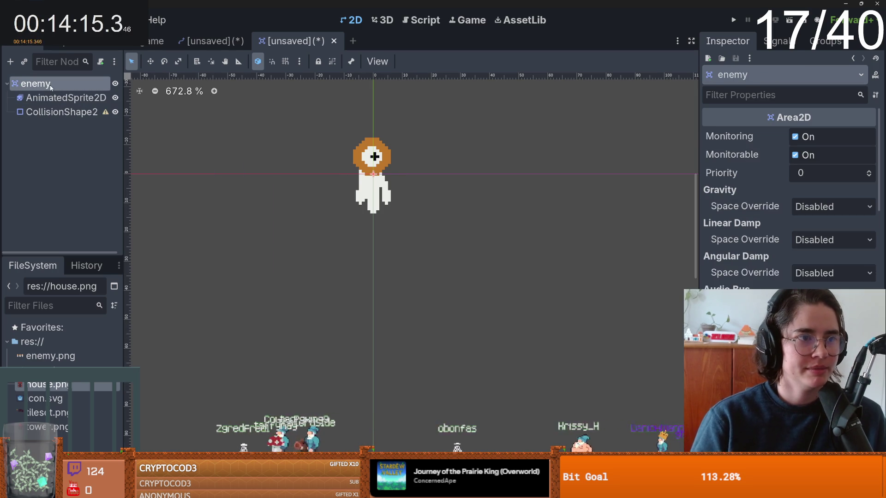
- Give the CollisionShape2D a RectangleShape2D
left_click(58, 112)
left_click(870, 137)
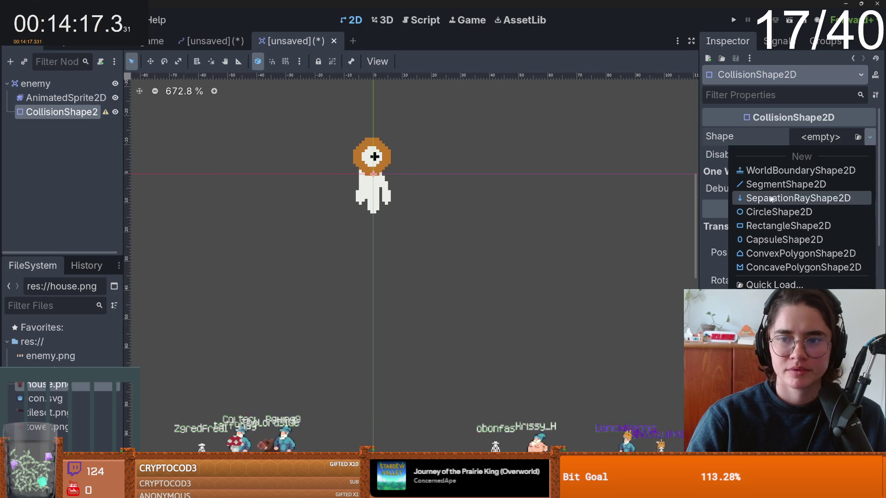
left_click(782, 223)
left_click(95, 97)
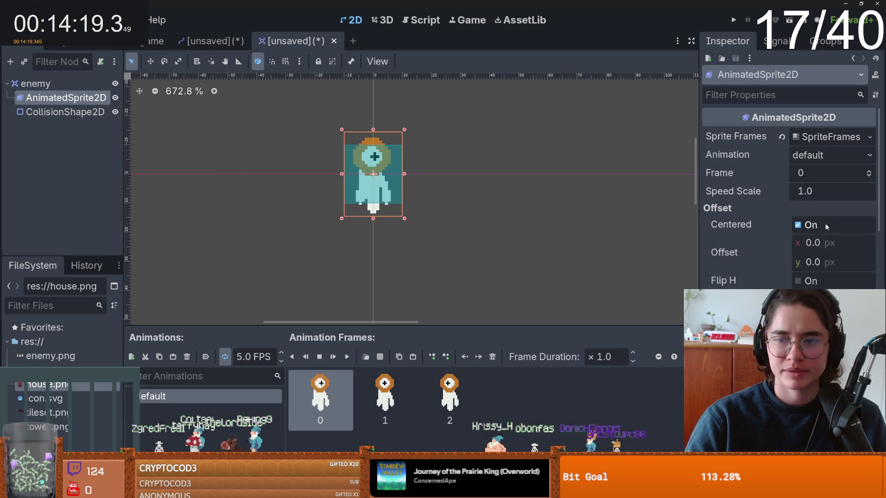
scroll(800, 251, "down", 3)
scroll(800, 250, "up", 3)
scroll(800, 251, "up", 2)
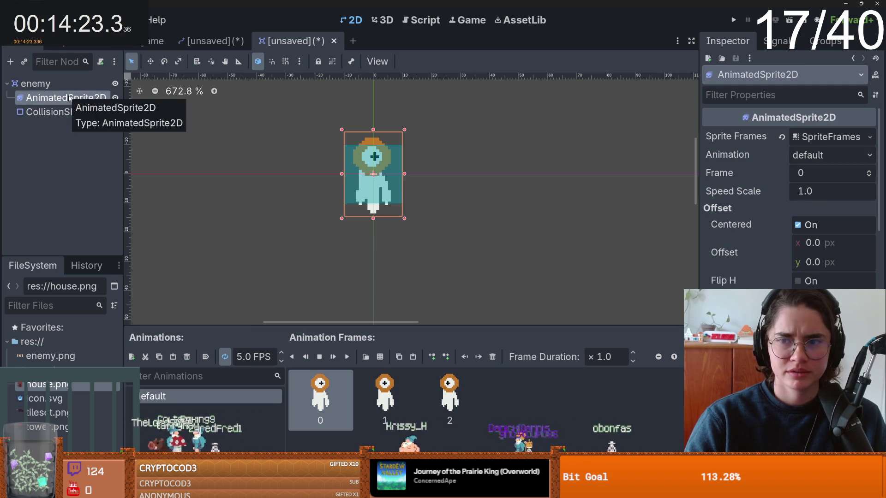
- Offset the sprite up by -13 px and fit the collision rectangle over it
left_click_drag(795, 266, 807, 268)
left_click(65, 111)
mouse_move(376, 176)
left_mouse_down()
mouse_move(373, 127)
mouse_move(391, 128)
left_mouse_up()
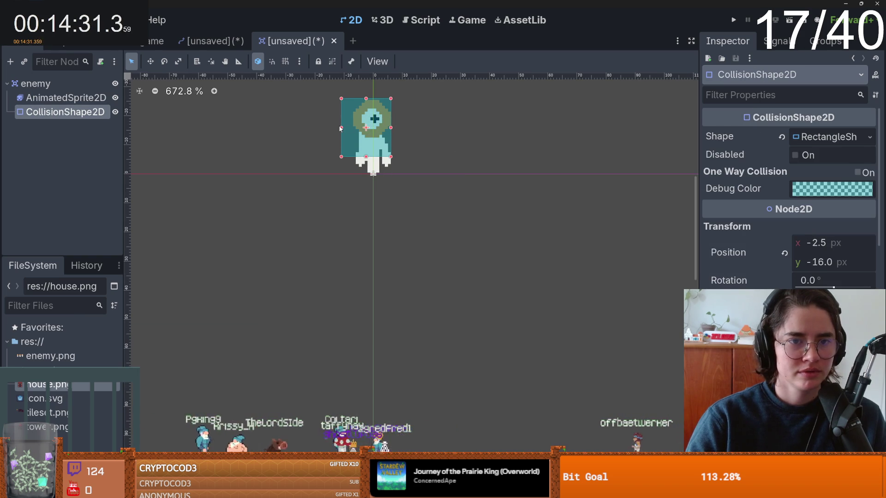
left_click_drag(371, 155, 372, 178)
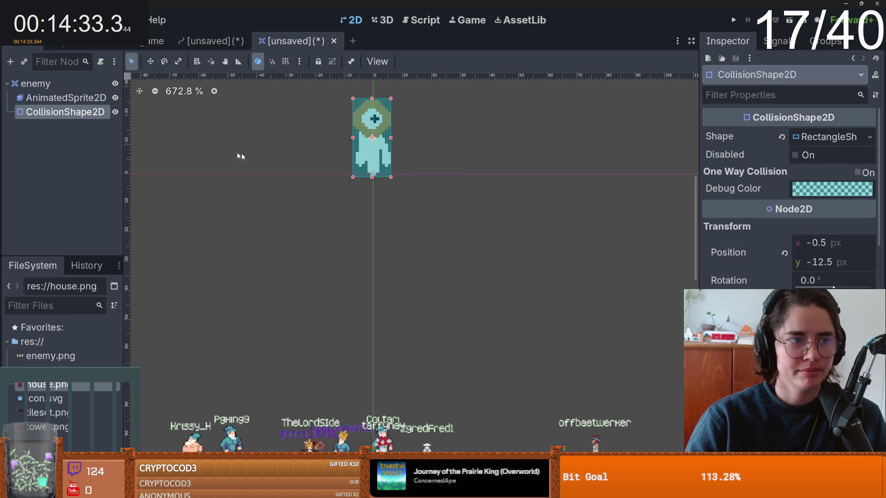
- Save the scene as enemy.tscn and begin attaching a script to the enemy root
key("ctrl+s")
key("Return")
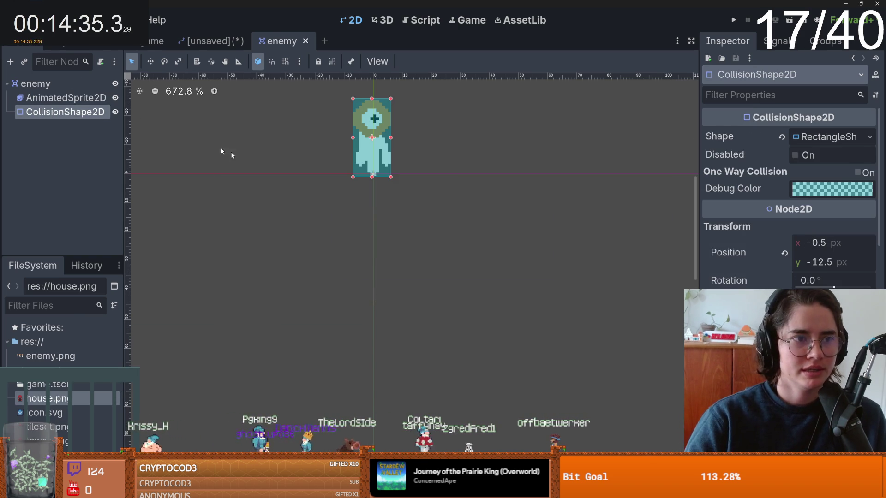
left_click(35, 84)
left_click(100, 61)
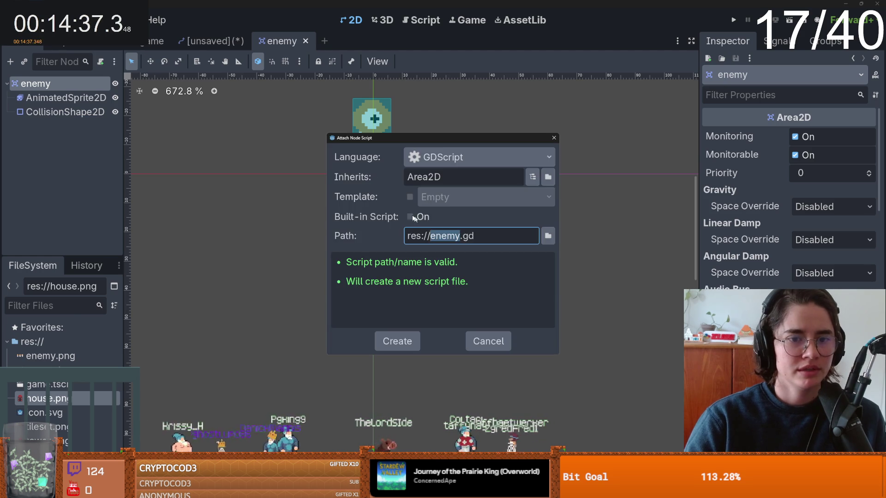
- Create enemy.gd, then instance enemy.tscn under the PathFollow2D node
key("Return")
left_click(219, 42)
left_click(24, 61)
type("en")
key("BackSpace")
key("BackSpace")
key("Return")
key("ctrl+z")
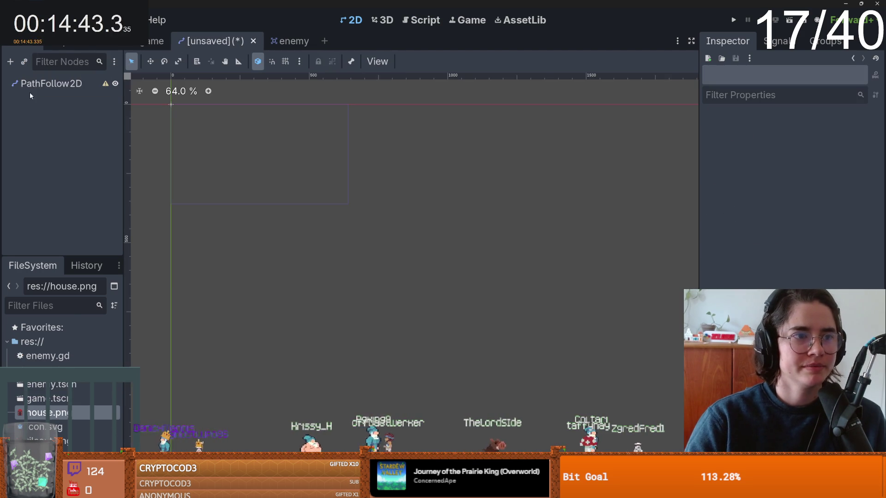
left_click(28, 85)
left_click(25, 62)
type("enemy")
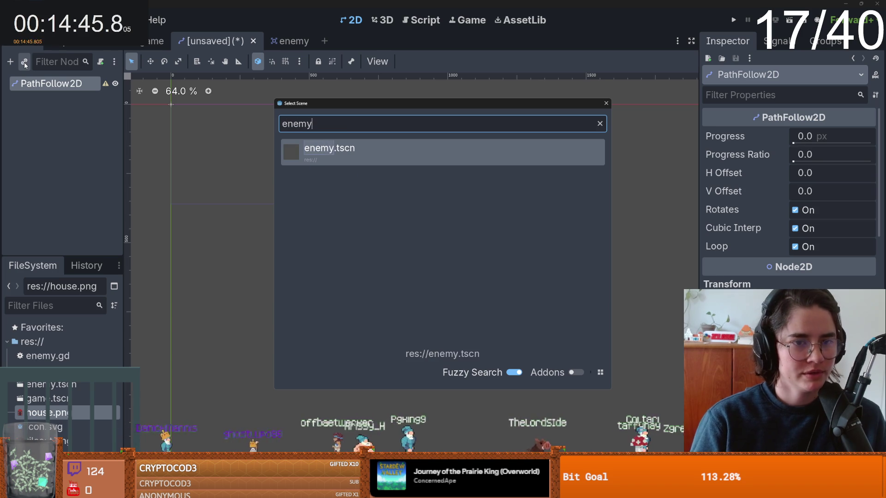
key("Return")
- Save the PathFollow2D scene as path_follow_2d.tscn
key("ctrl+s")
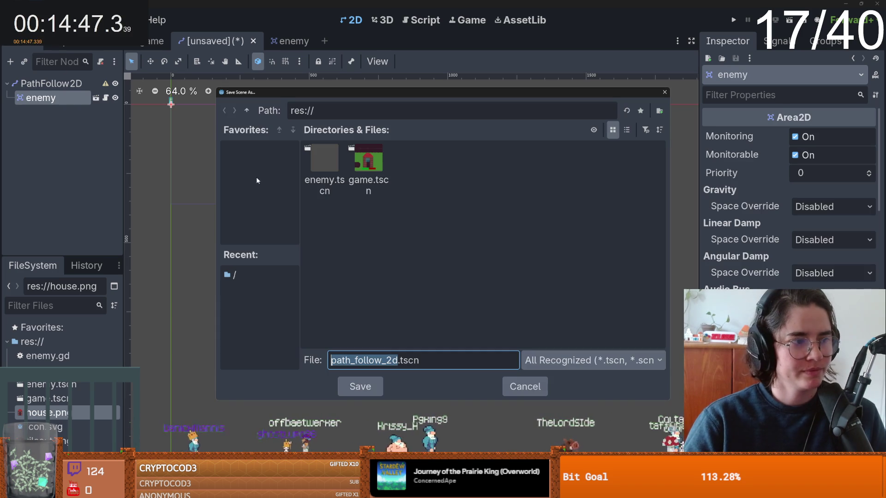
key("Return")
key("ctrl+shift+Tab")
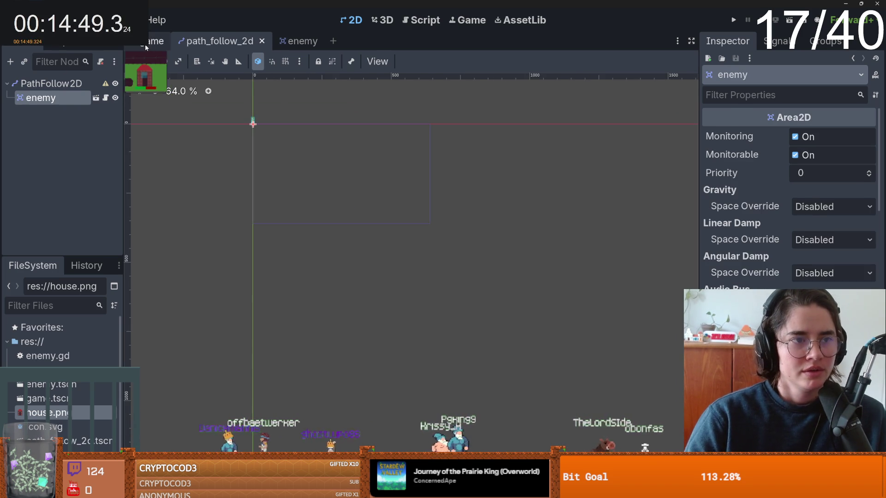
scroll(361, 202, "right", 3)
- Attach a new path_follow_2d.gd script to the PathFollow2D node
left_click(231, 40)
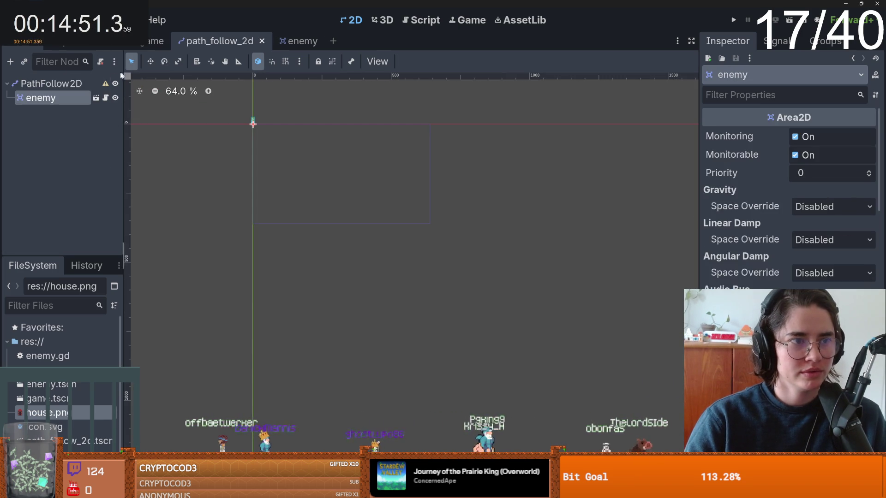
left_click(51, 84)
left_click(100, 61)
left_click(408, 335)
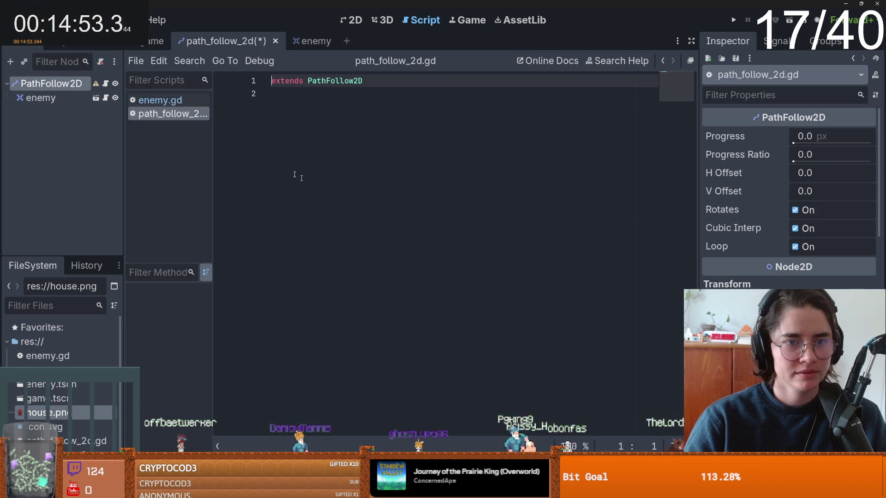
left_click(336, 110)
- Write a _ready function that assigns rotates, and save the script
type("func _")
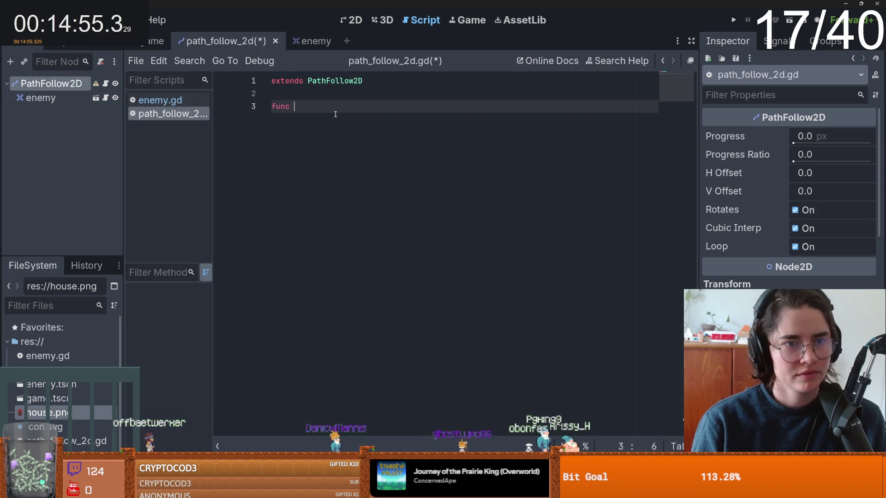
type("re")
key("Return")
key("Return")
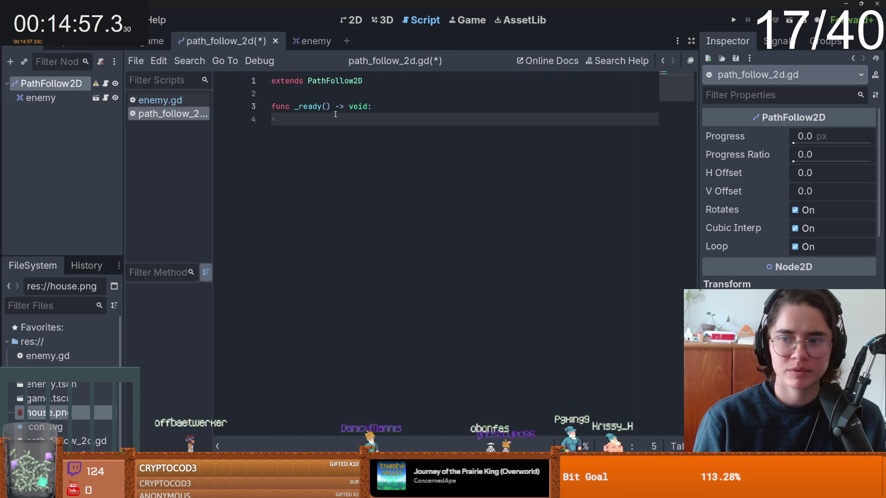
type("t")
key("Down")
key("Down")
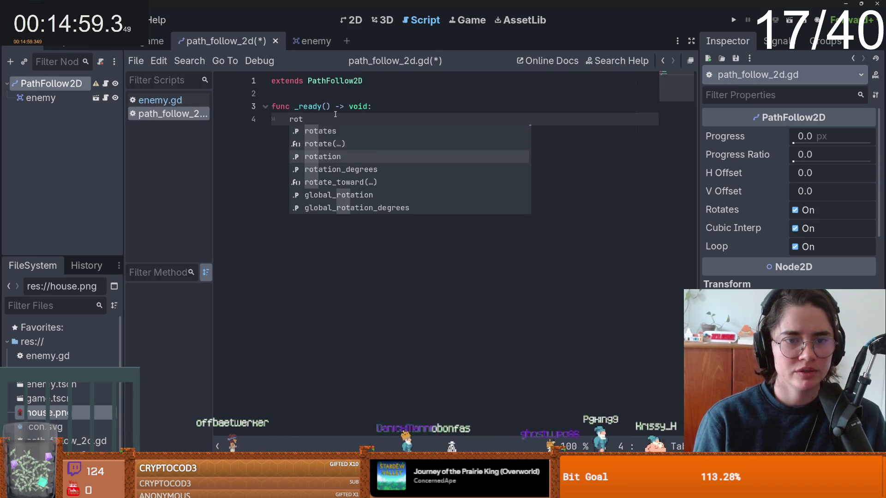
key("Down")
key("Return")
key("Return")
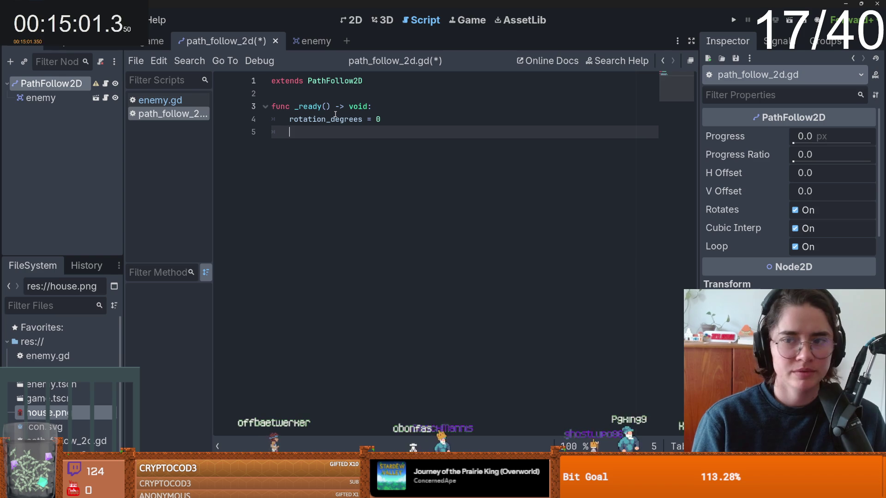
type("a")
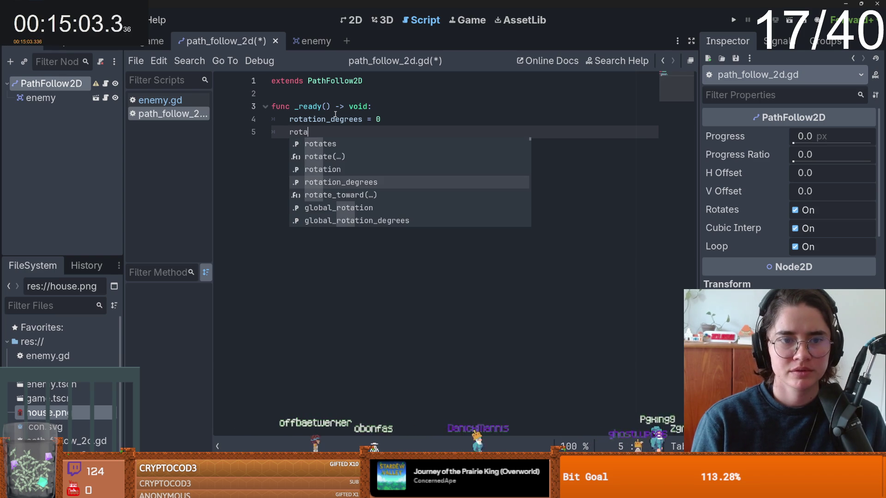
key("Up")
key("Up")
key("Up")
key("Return")
type("=")
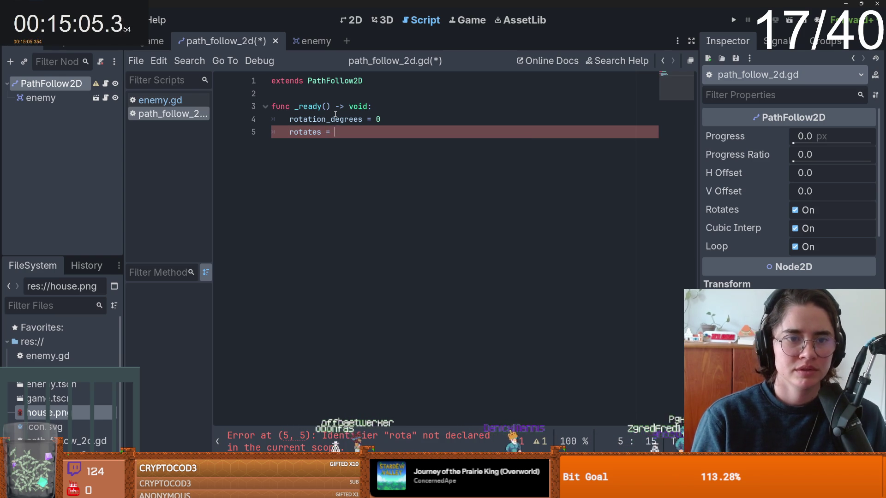
key("ctrl+s")
key("Return")
key("Up")
key("Return")
key("Return")
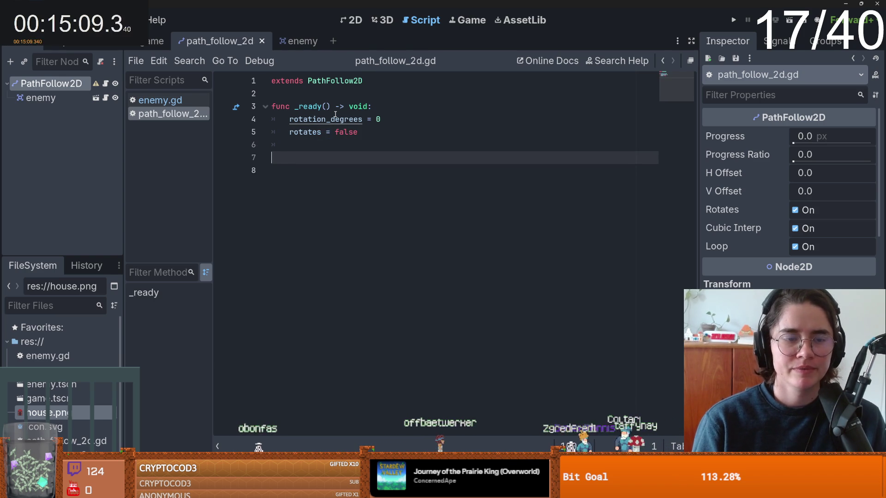
- Add a _process function setting progress_ratio from progress_ratio and speed
type("_pro")
key("Return")
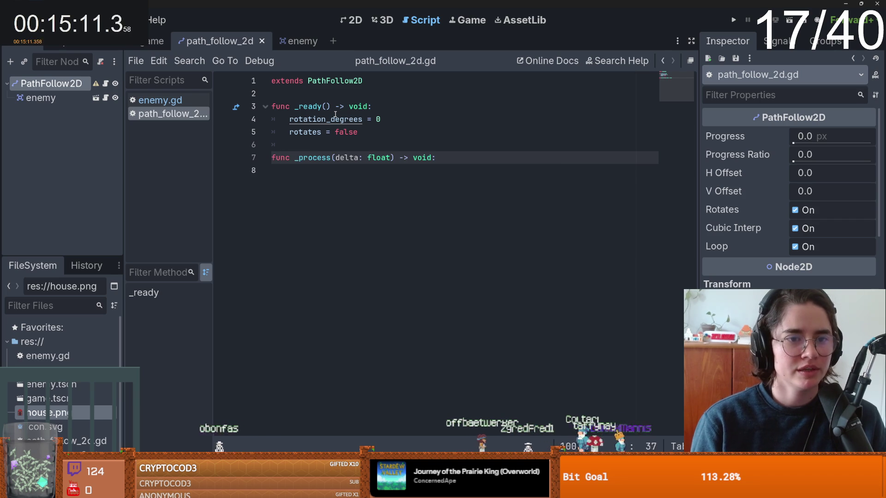
key("Return")
type("pa")
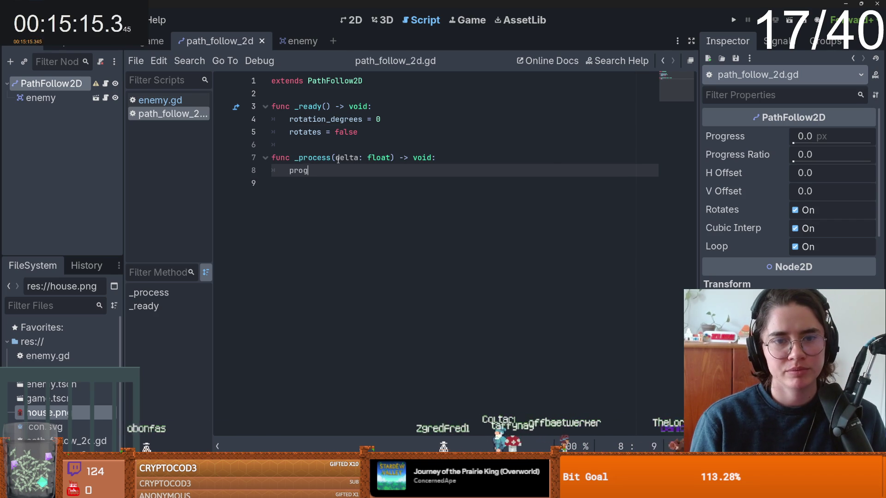
key("Down")
key("Return")
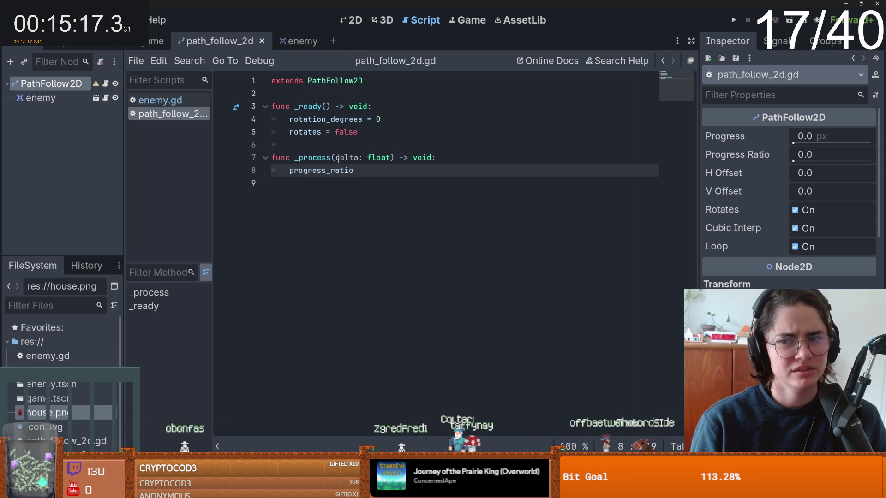
left_click(362, 133)
key("Return")
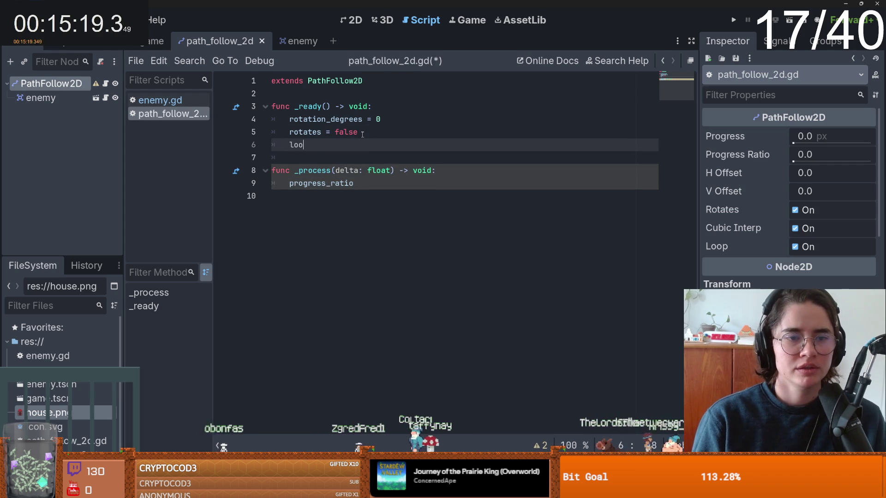
left_click(369, 183)
type("= pro")
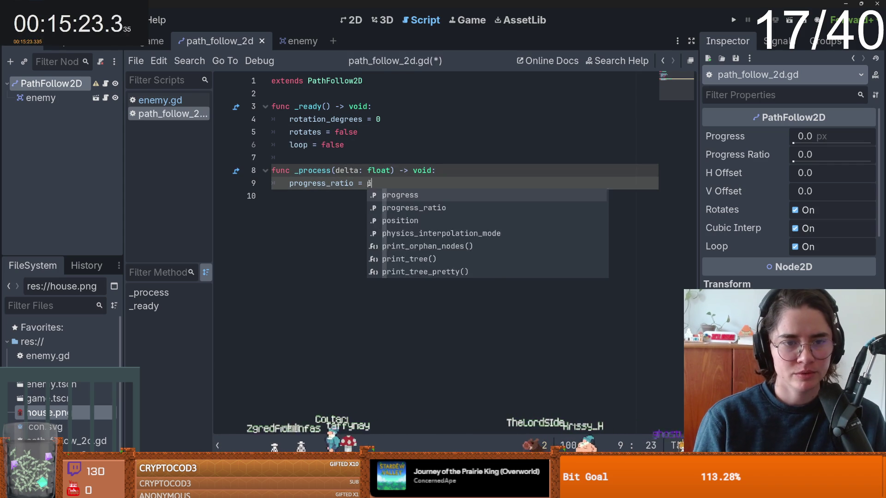
key("Down")
key("Return")
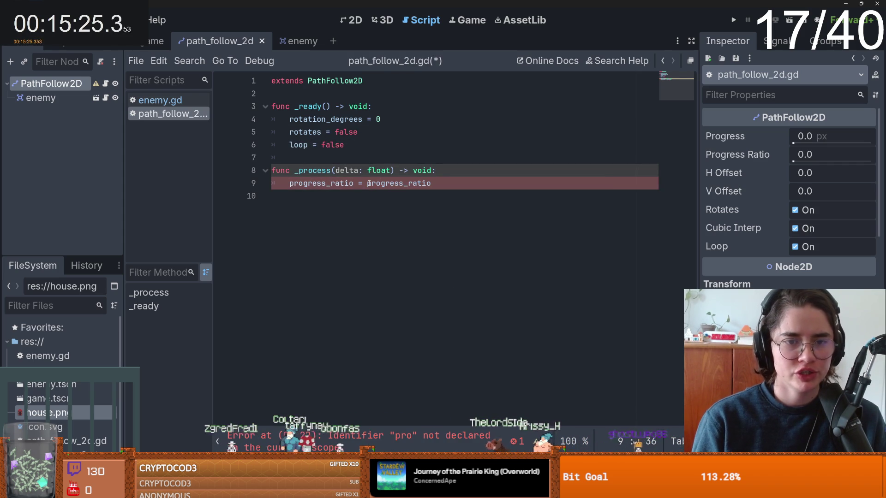
type("spe")
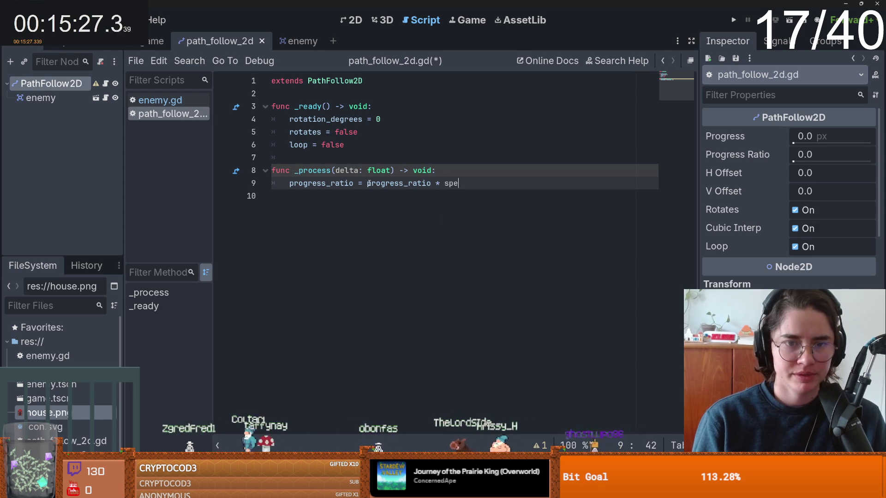
type("ed ")
type("(")
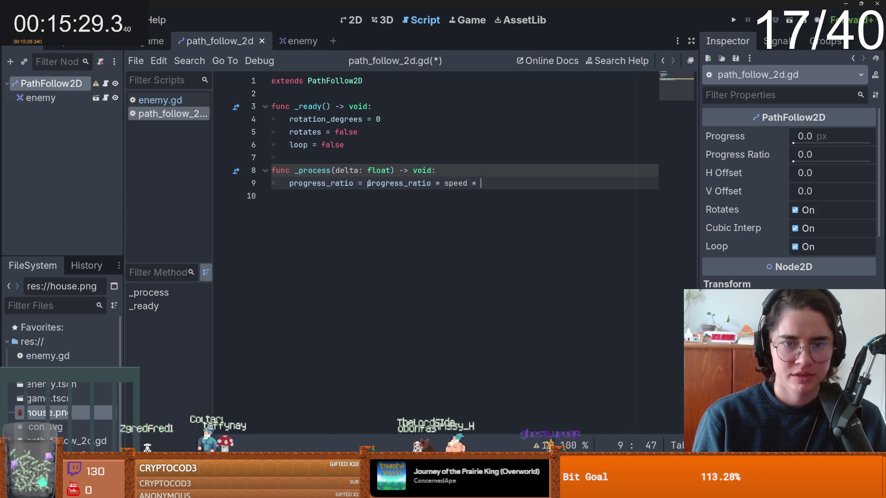
left_click(308, 95)
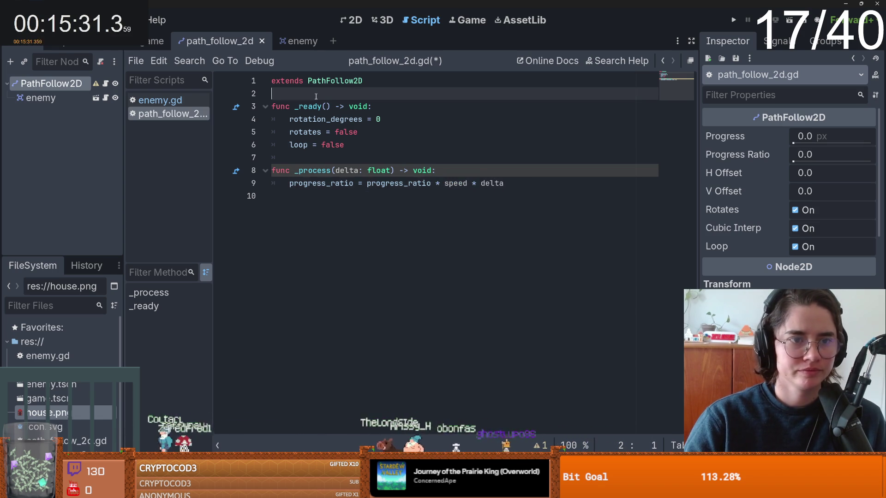
key("Return")
key("Return")
key("Up")
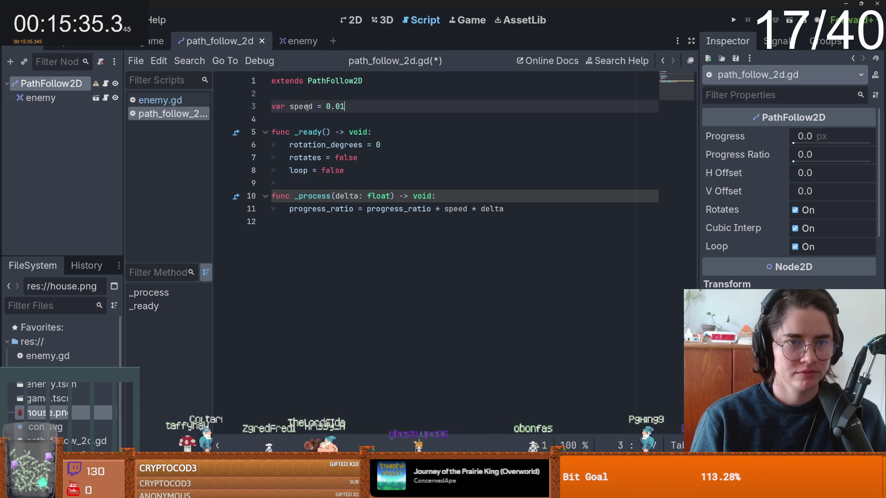
left_click(369, 144)
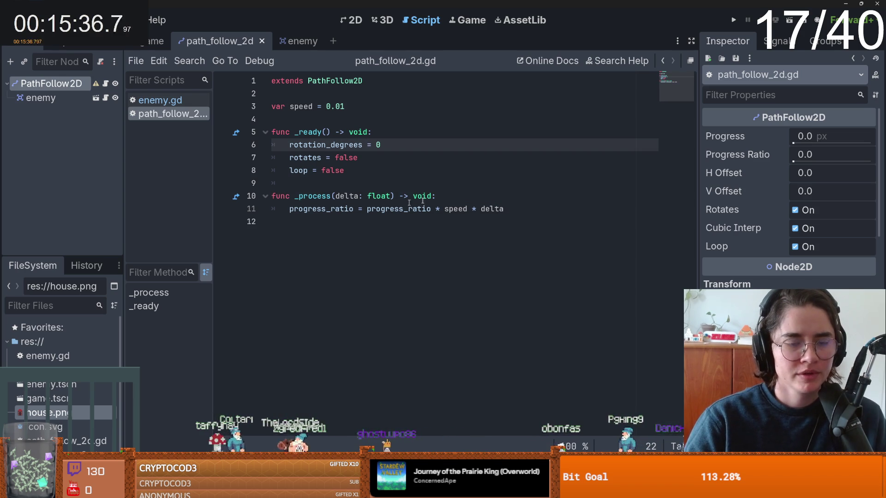
left_click(339, 176)
left_click(277, 82)
key("Return")
key("Up")
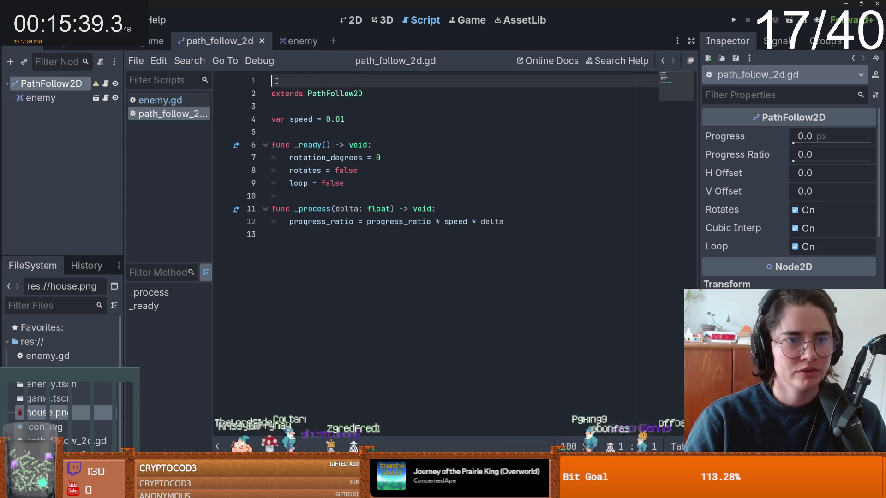
type("l")
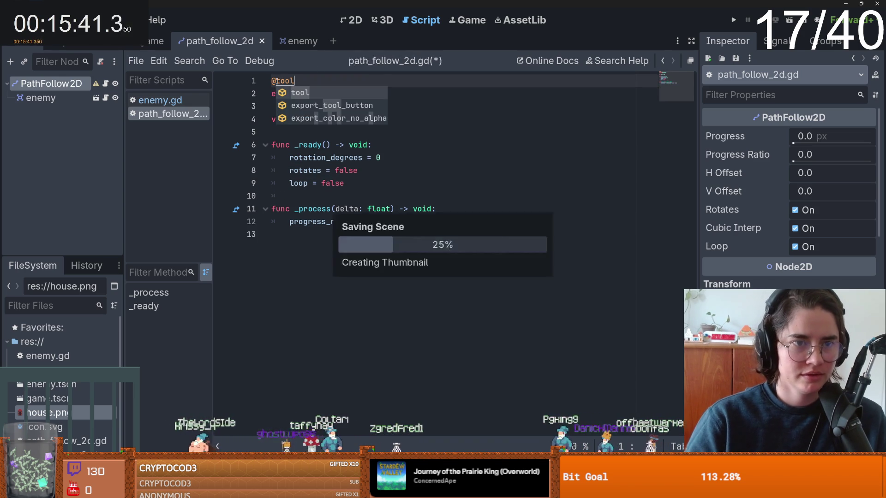
left_click(348, 128)
left_click(352, 21)
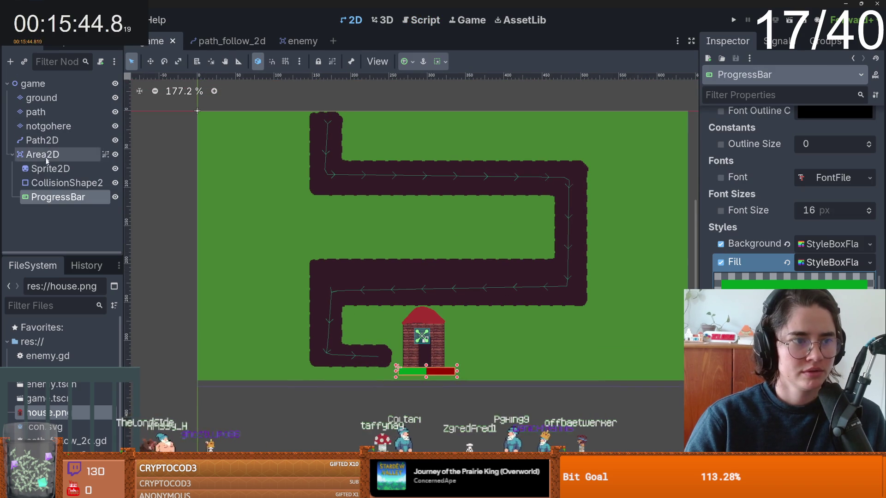
left_click(41, 140)
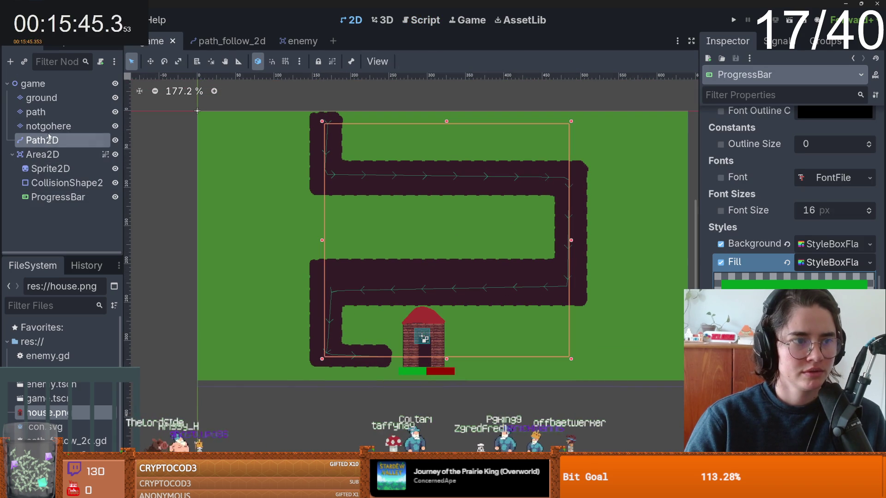
left_click(24, 61)
double_click(349, 203)
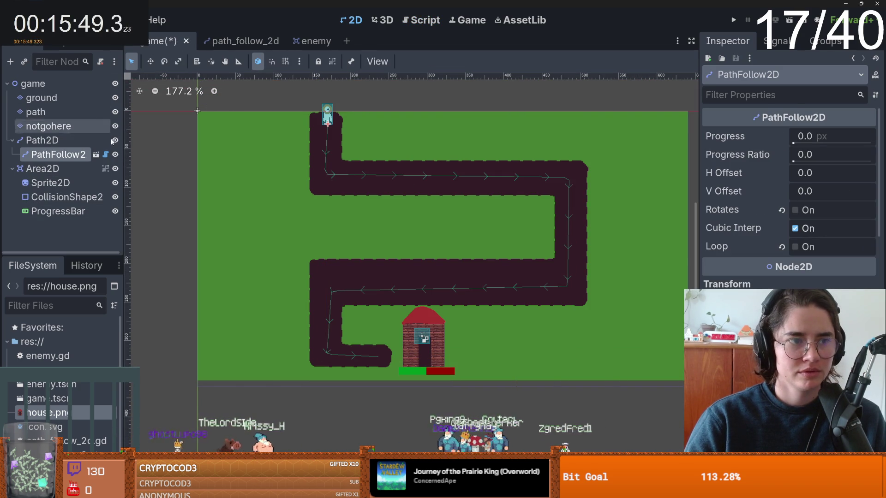
- Review the path follower's script and adjust its Progress Ratio in the Inspector
left_click(106, 154)
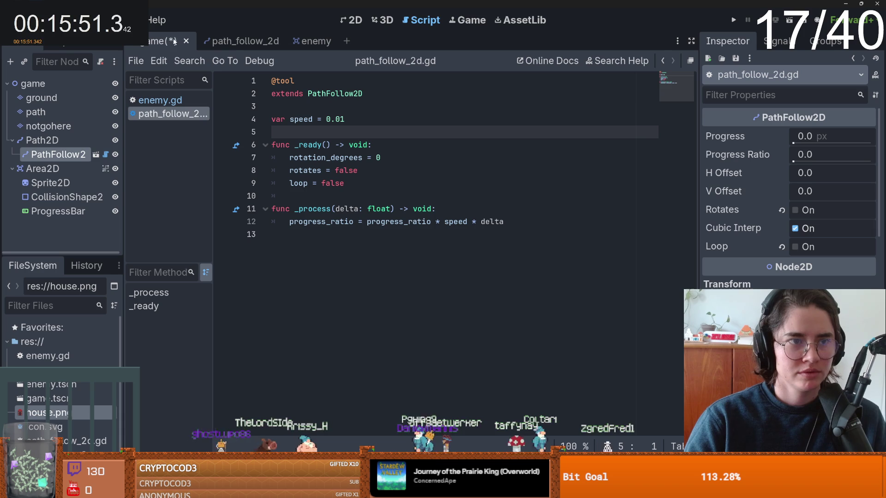
scroll(172, 43, "down", 2)
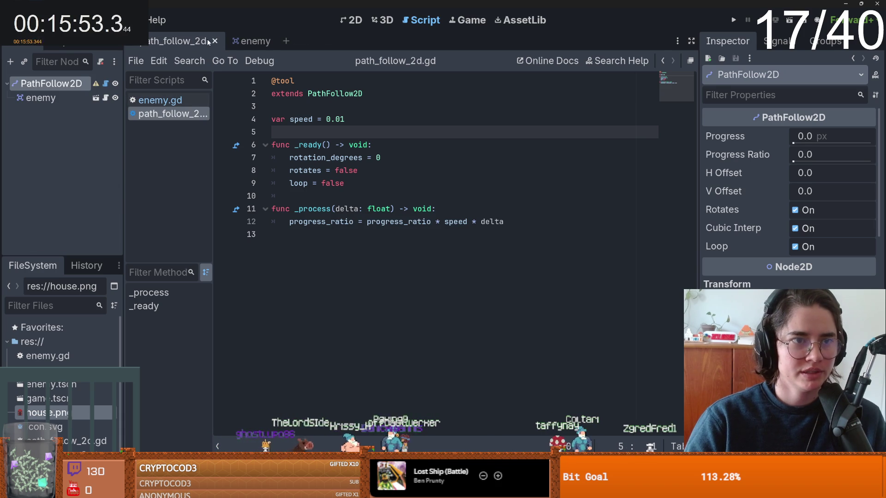
double_click(57, 404)
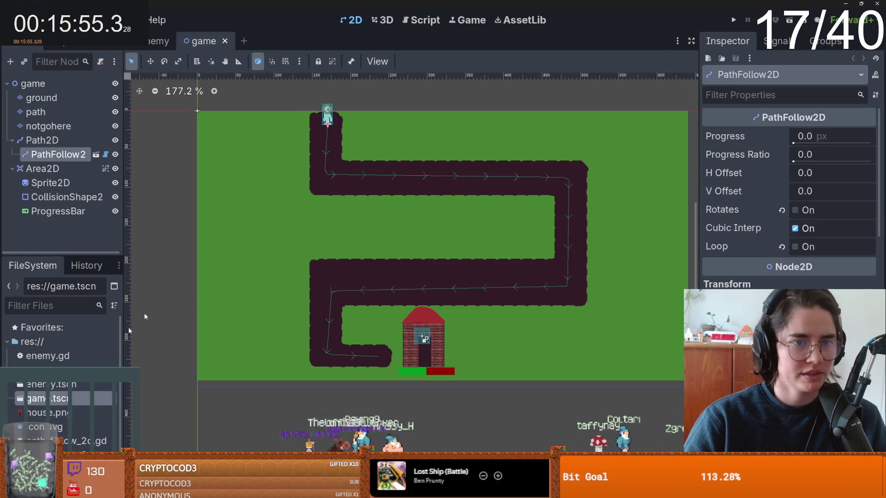
left_click(106, 154)
left_click(280, 170)
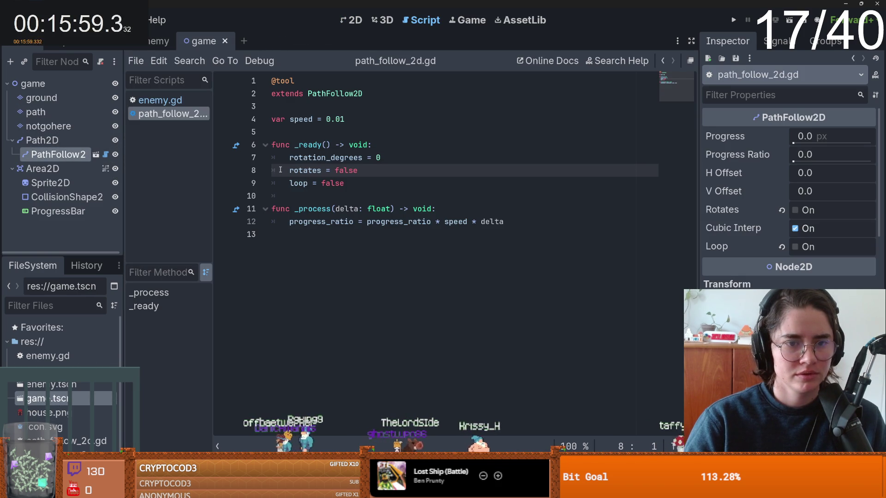
left_click(315, 191)
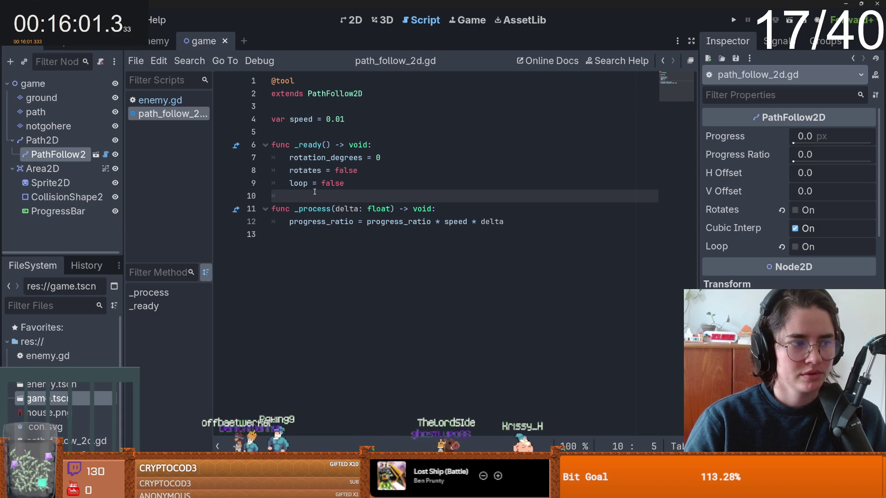
left_click(355, 20)
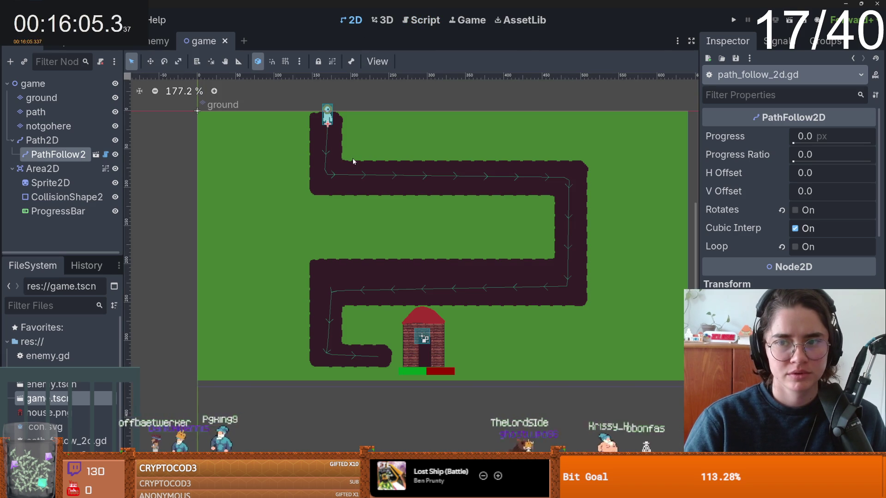
left_click(801, 162)
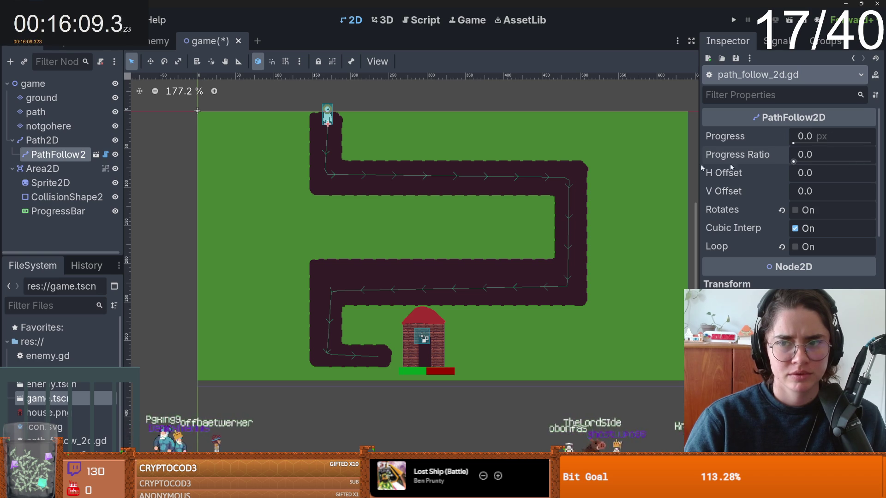
- Change the script's speed from 0.01 to 0.1 and save
left_click(105, 154)
left_click(337, 222)
double_click(337, 222)
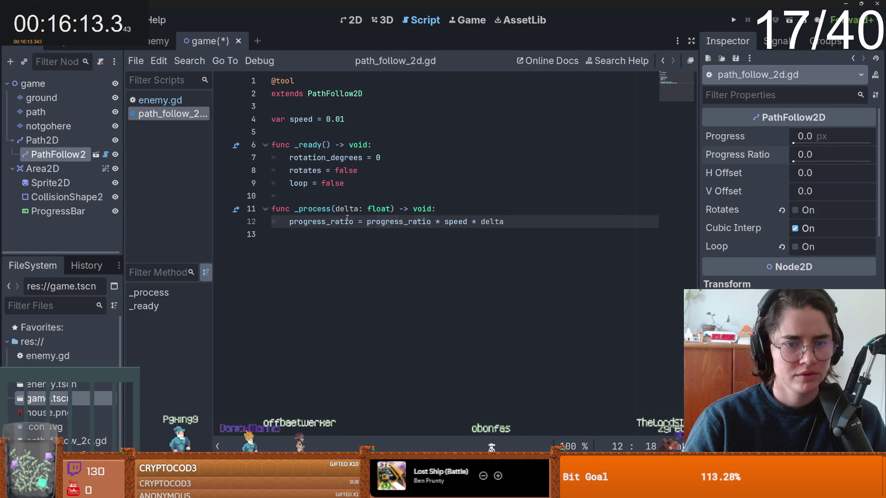
double_click(386, 223)
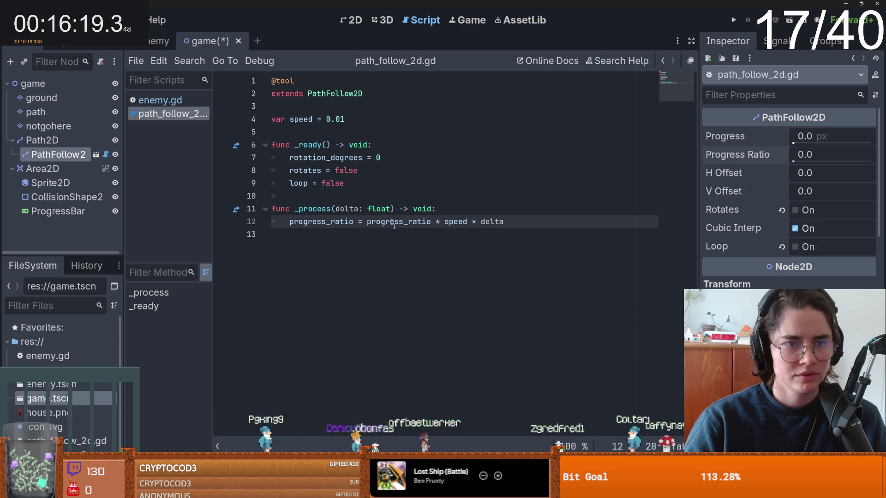
left_click(339, 119)
key("ctrl+s")
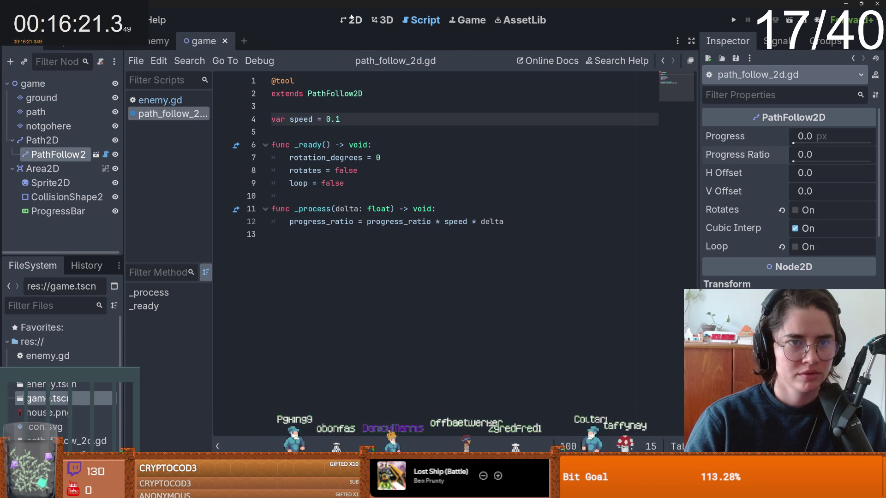
- Edit path_follow_2d.gd's rotation_degrees, rotates, loop and progress_ratio lines for speed 0.1
left_click(351, 20)
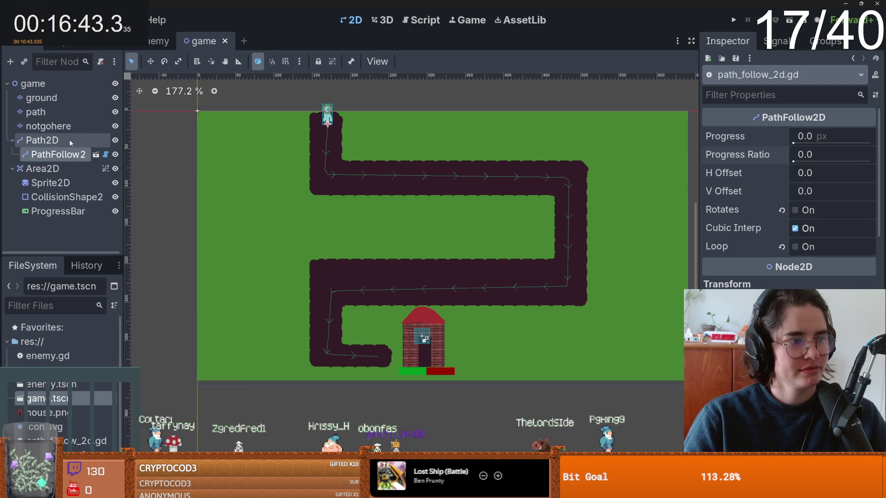
left_click(106, 154)
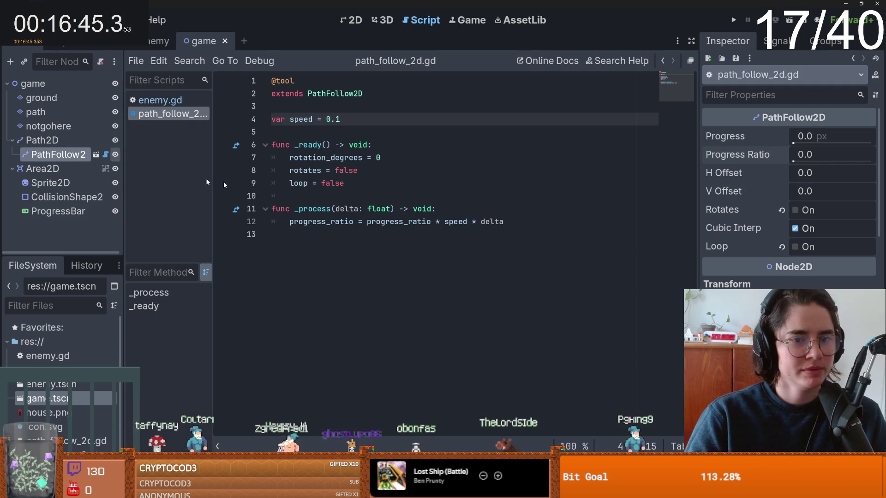
left_click(442, 225)
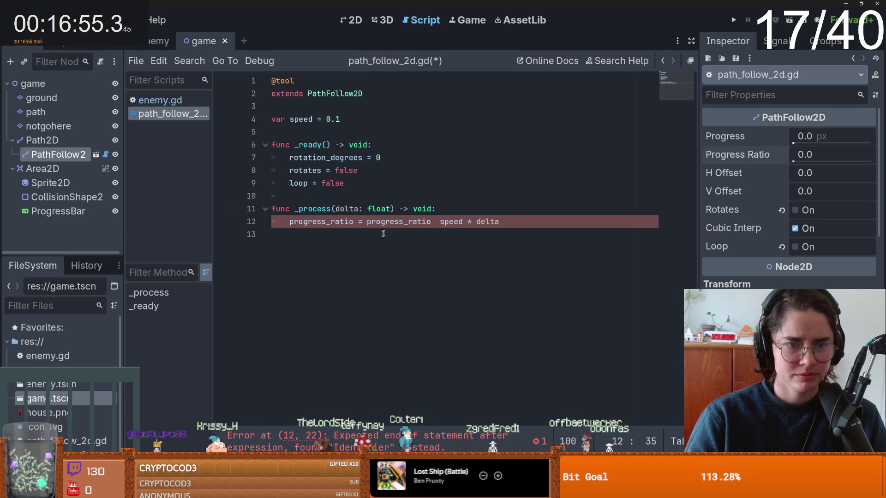
left_click(335, 158)
left_click(377, 176)
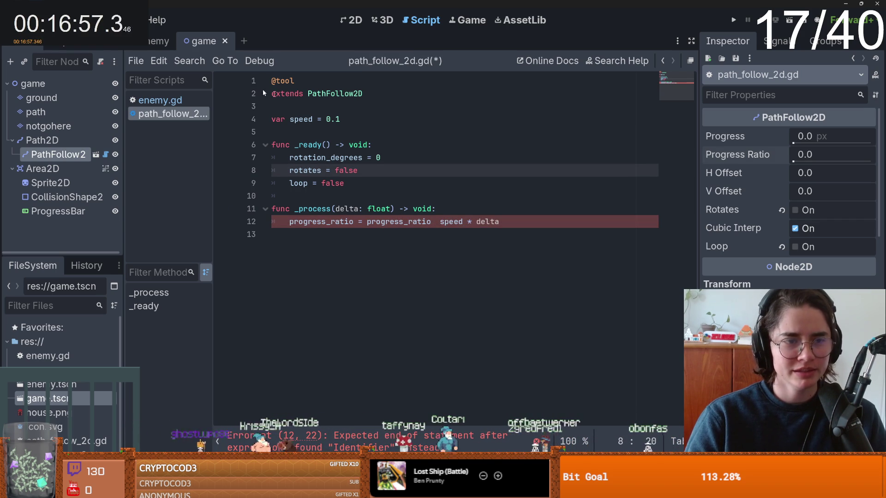
left_click(161, 41)
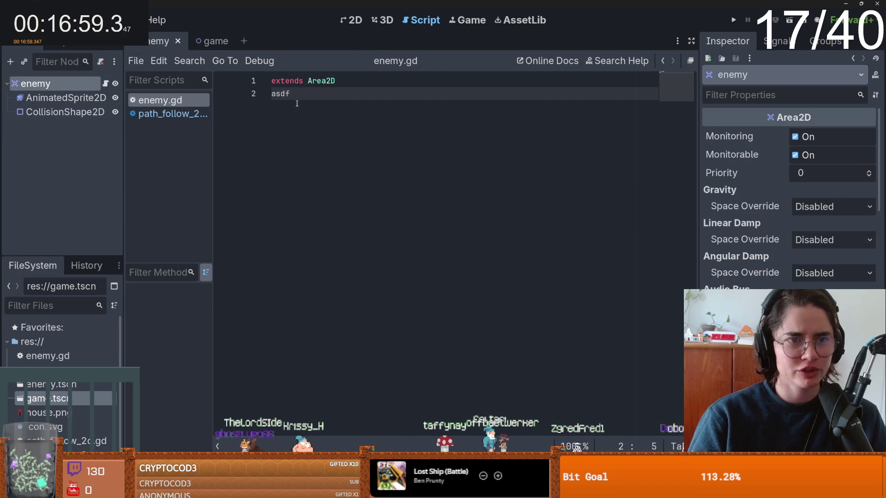
- Delete 'asdf' from enemy.gd, fix line 12 to progress_ratio + speed * delta, and save
key("BackSpace")
key("BackSpace")
key("BackSpace")
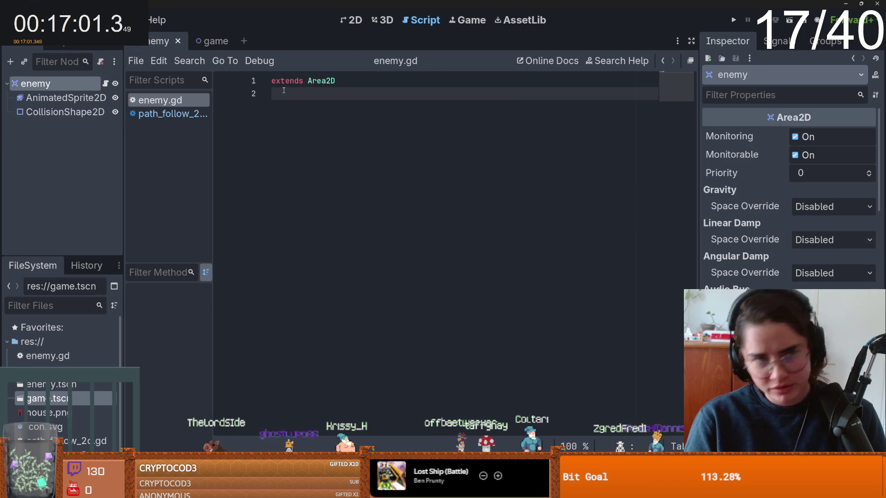
key("BackSpace")
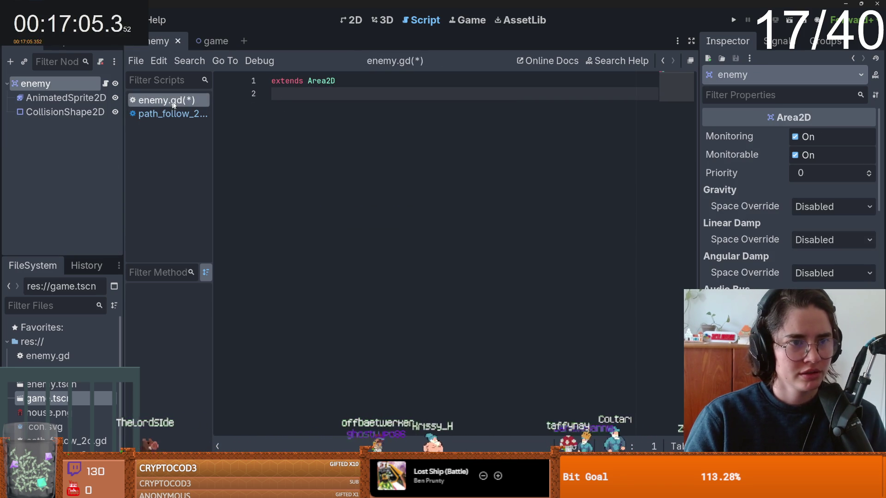
left_click(184, 113)
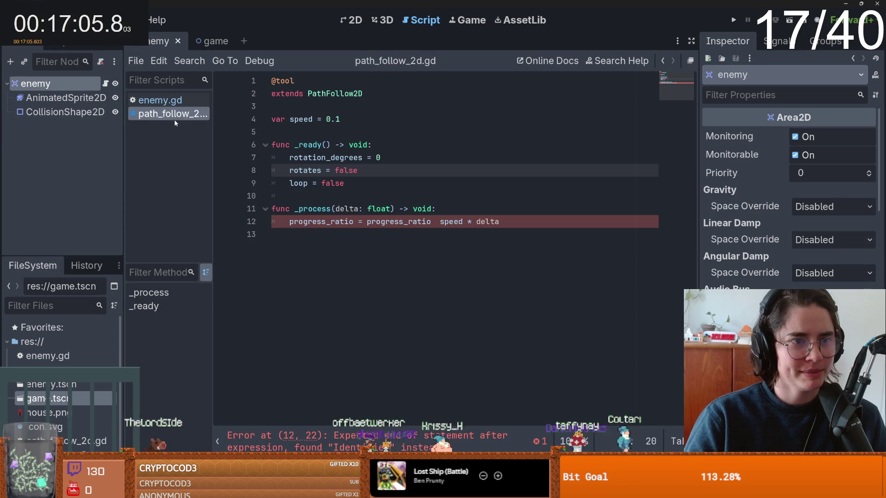
left_click(312, 200)
left_click(472, 238)
left_click(460, 223)
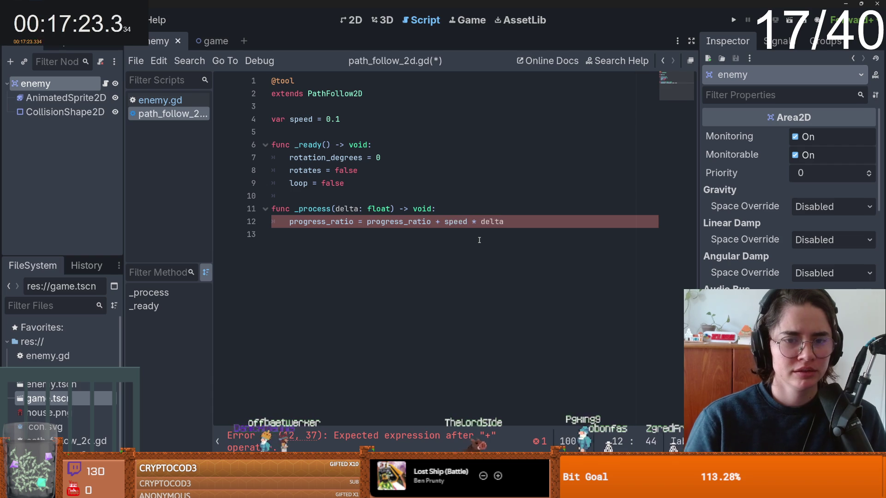
key("ctrl+s")
left_click(352, 20)
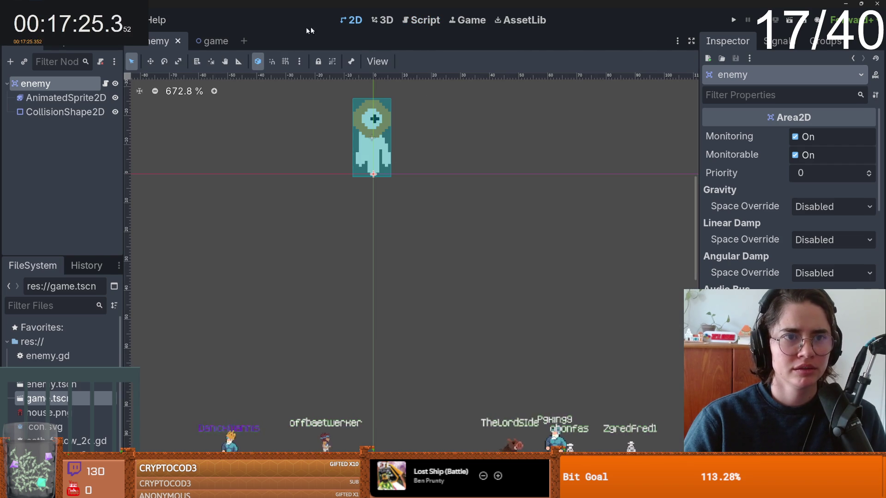
- Watch the enemy walk the full path to the house and save the game scene
left_click(212, 40)
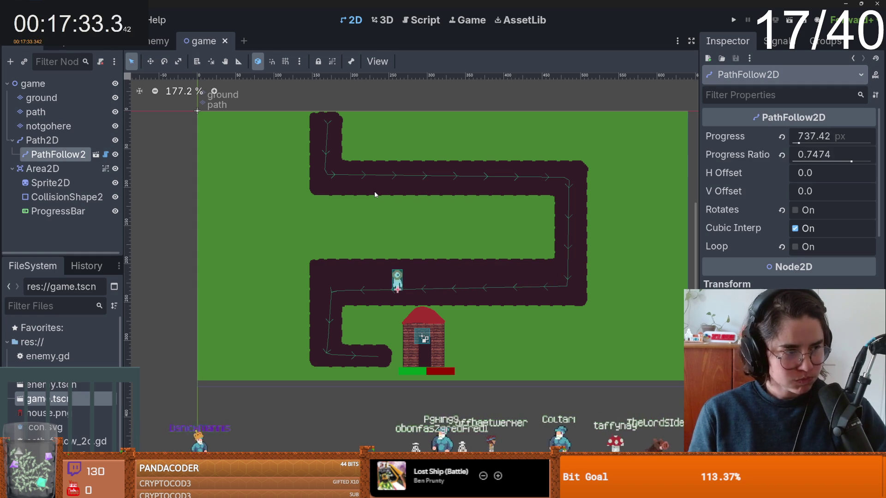
scroll(465, 308, "down", 1)
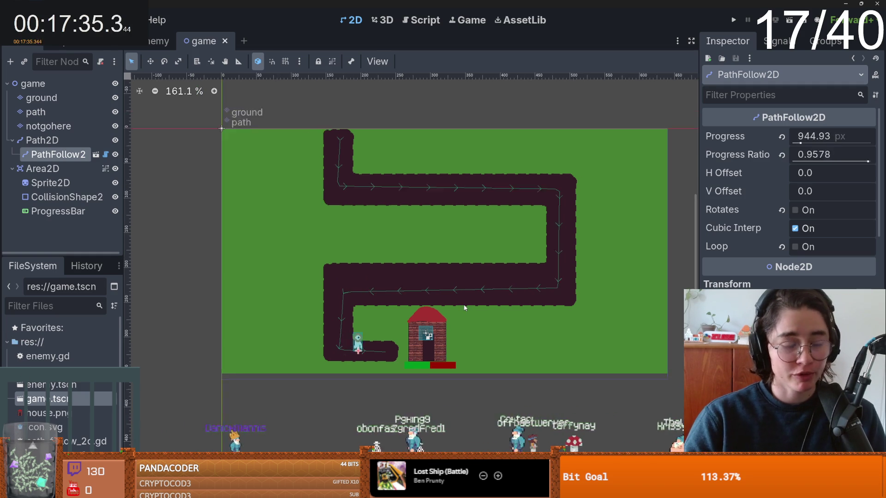
key("ctrl+s")
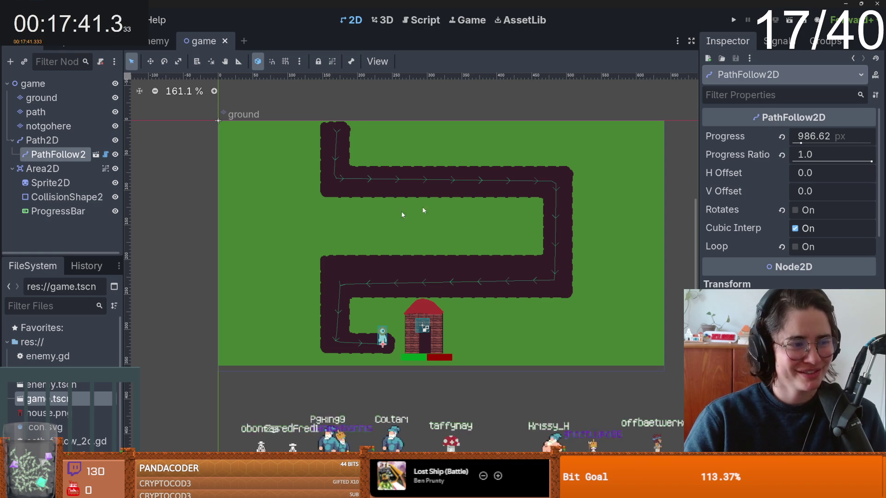
scroll(444, 251, "up", 3)
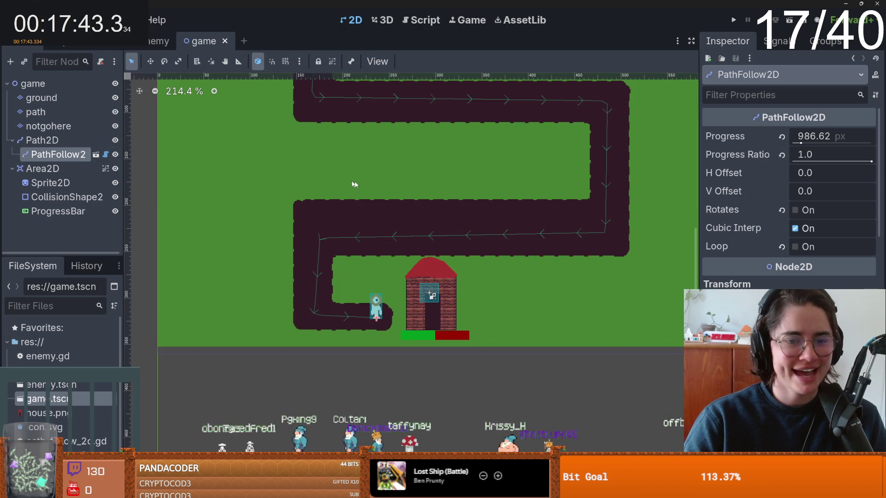
scroll(185, 121, "up", 3)
- Add a new empty scene tab, then go back to the game scene
left_click(243, 41)
left_click(158, 41)
left_click(197, 41)
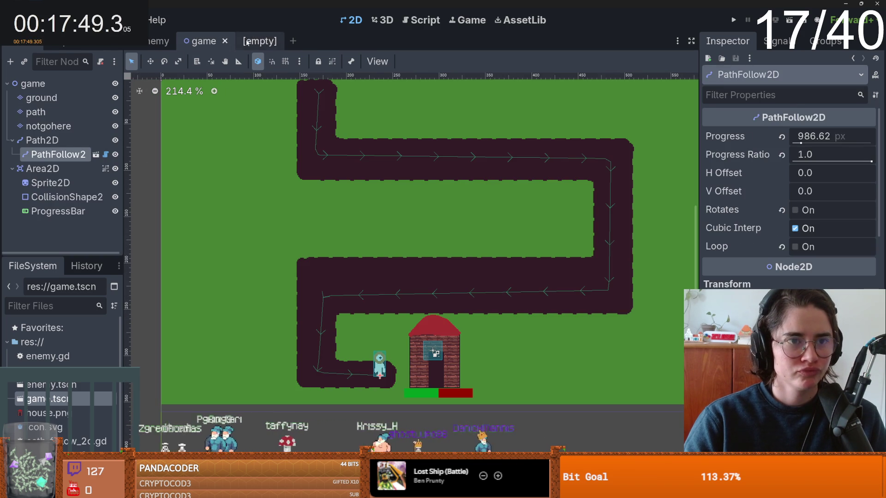
- In the new scene, create an Area2D root with a Sprite2D child
left_click(250, 41)
left_click(66, 165)
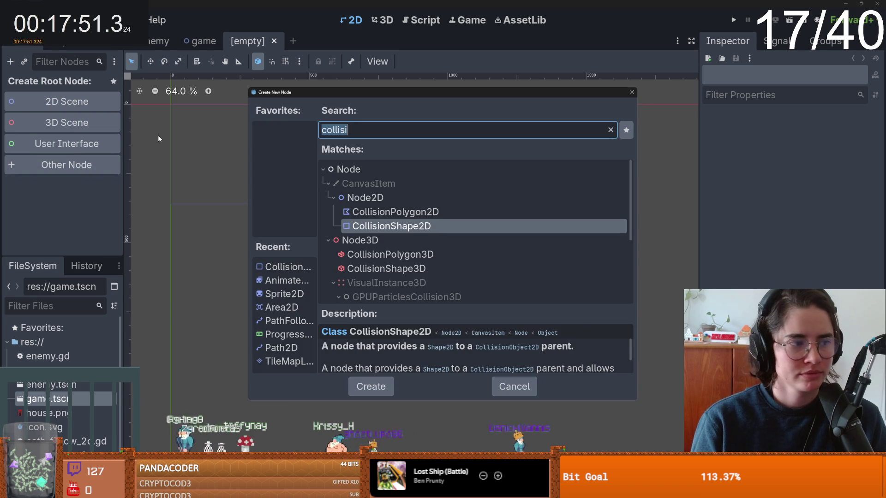
type("area")
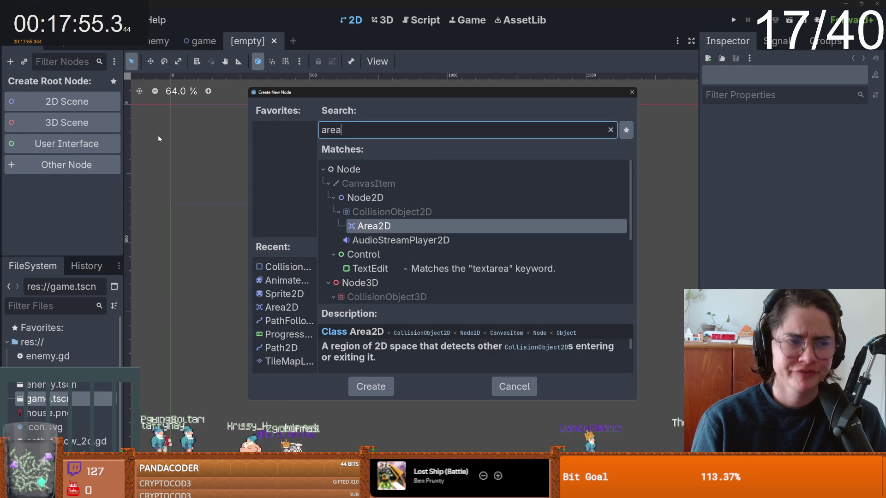
key("Return")
right_click(75, 85)
left_click(93, 95)
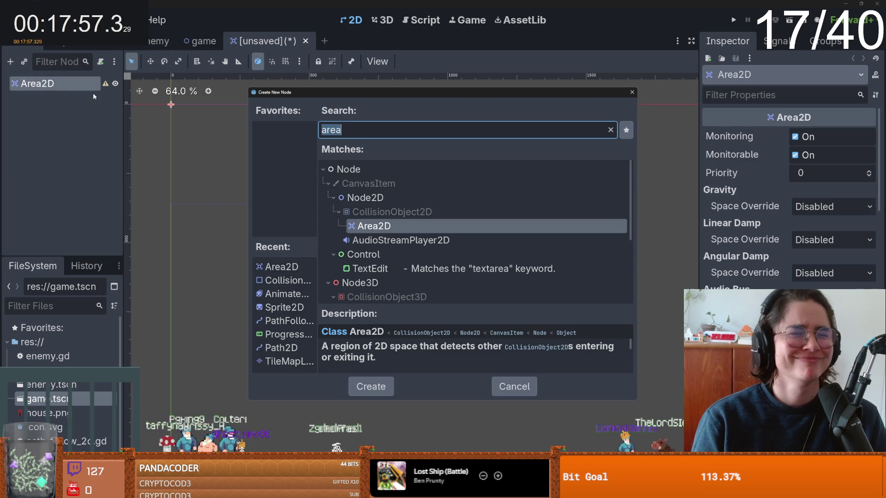
type("soru")
key("BackSpace")
key("BackSpace")
key("BackSpace")
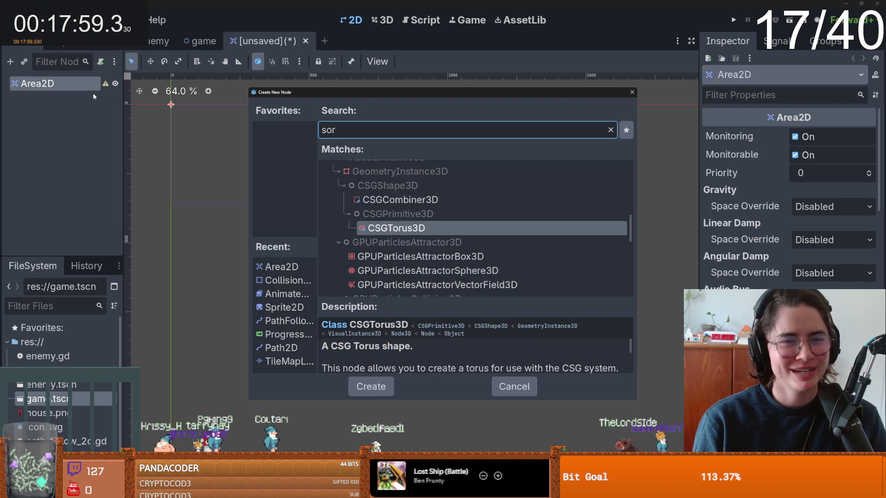
type("prite2d")
key("Return")
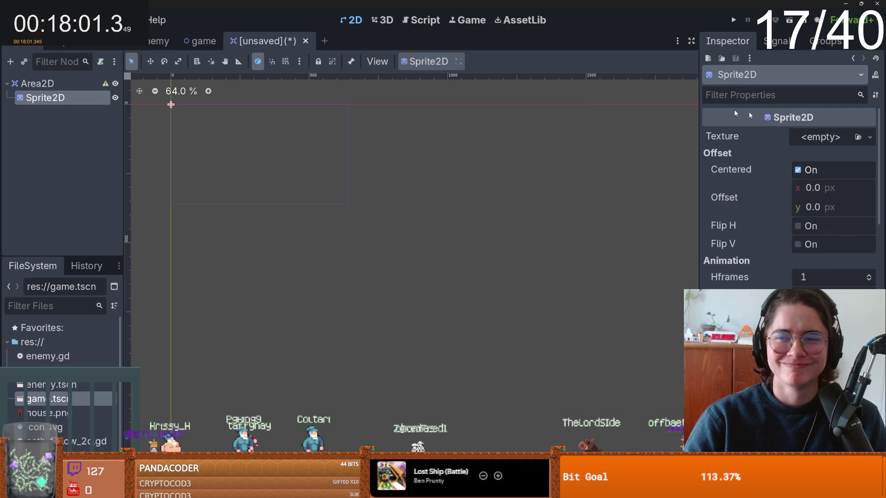
- Give the Sprite2D's Texture a new AtlasTexture
left_click(870, 137)
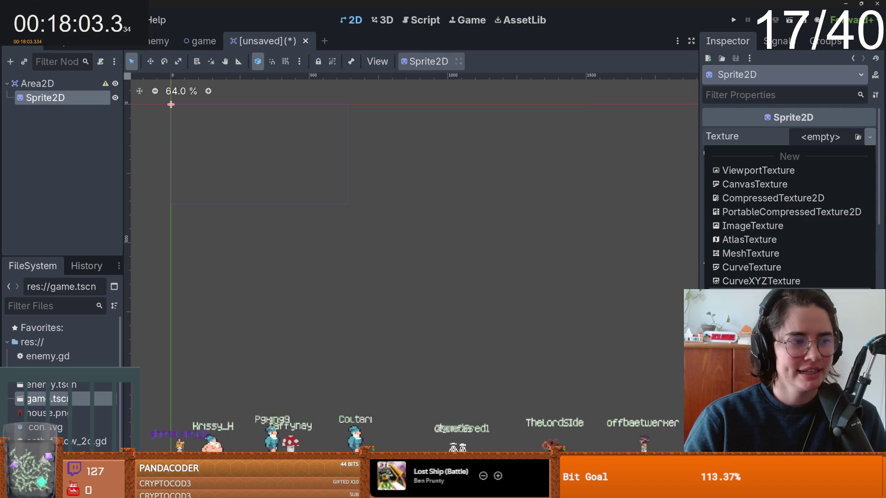
left_click(756, 240)
left_click(866, 271)
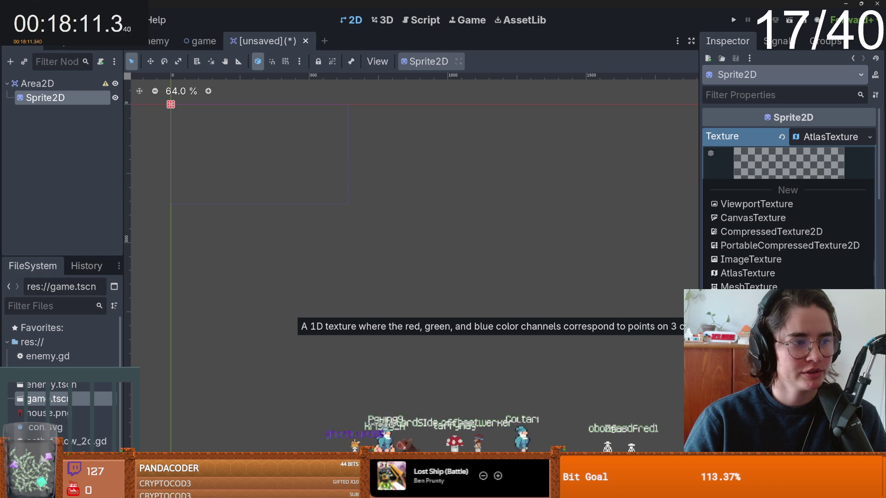
left_click(344, 46)
left_click(421, 20)
left_click(199, 41)
left_click(263, 41)
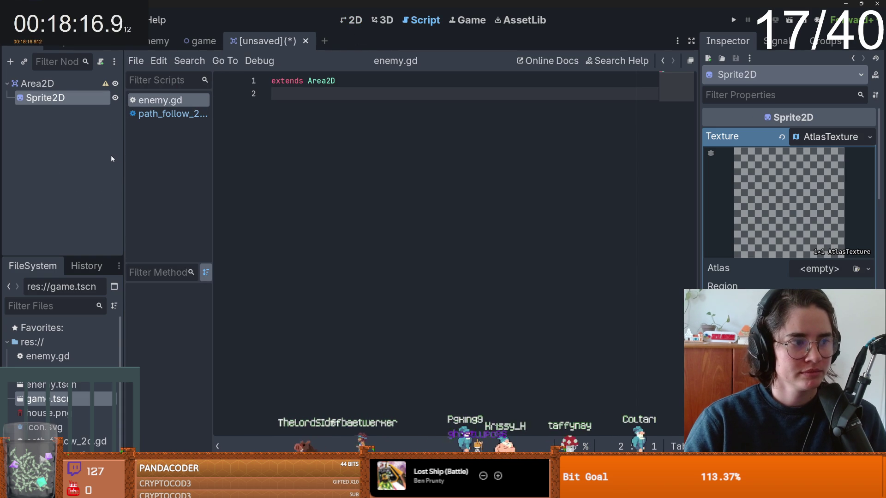
key("ctrl+F1")
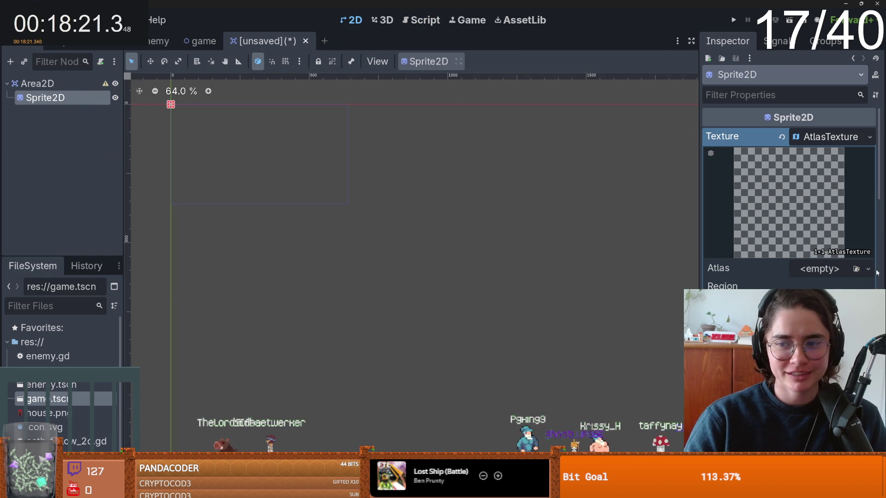
- Use house.png as the atlas image and shift the sprite's Offset y to -12.615
left_click(870, 137)
left_click(784, 323)
double_click(463, 160)
scroll(410, 231, "up", 3)
scroll(336, 178, "left", 5)
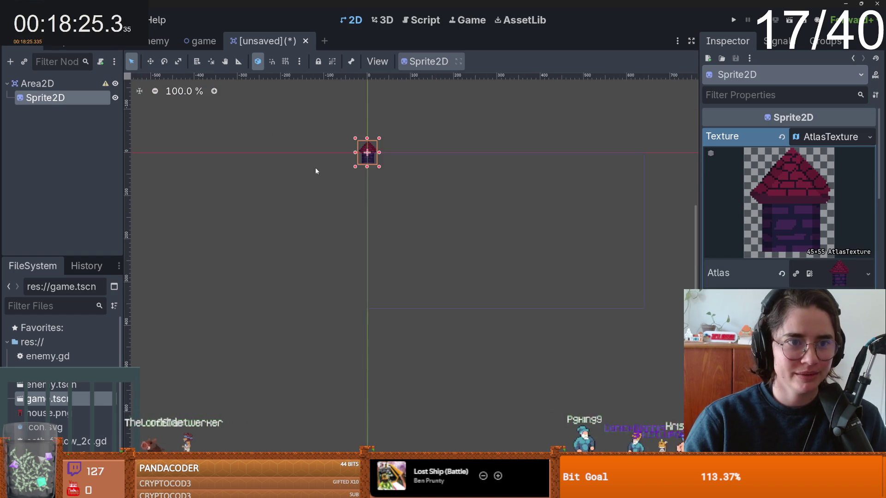
scroll(402, 164, "up", 5)
left_click(821, 139)
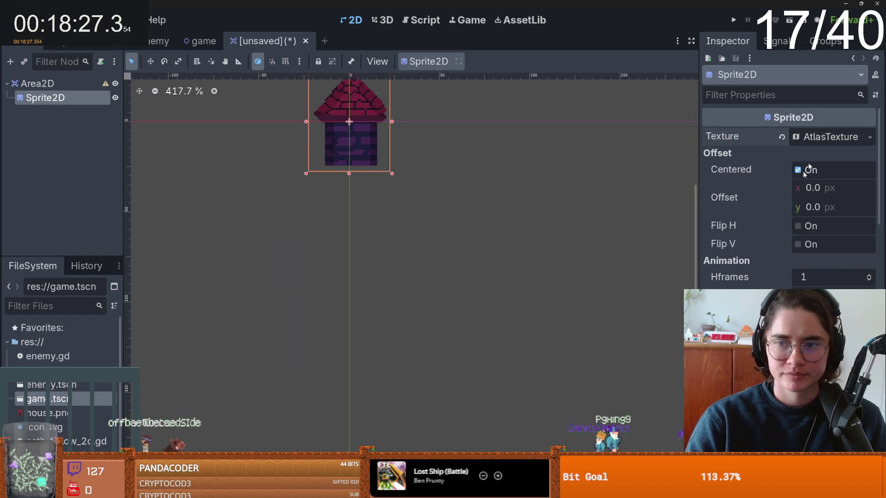
left_click_drag(812, 208, 789, 207)
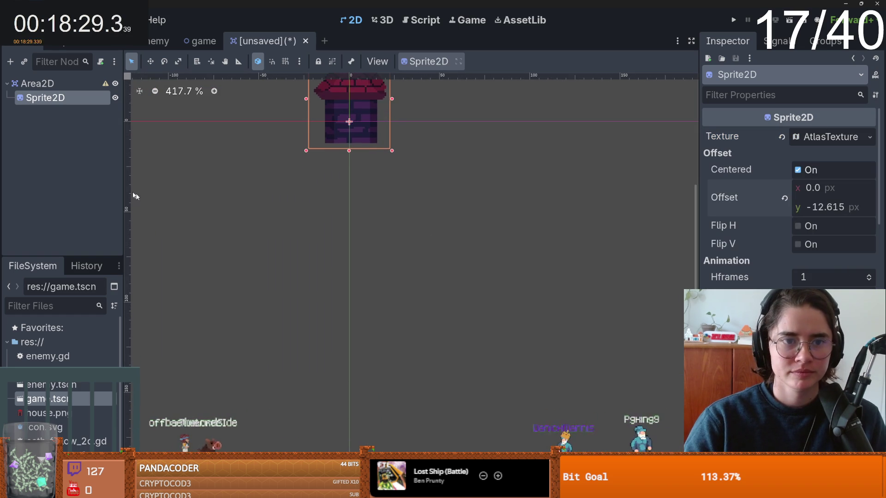
- Save the scene as tower.tscn and switch back to the game scene
key("ctrl+s")
type("tower")
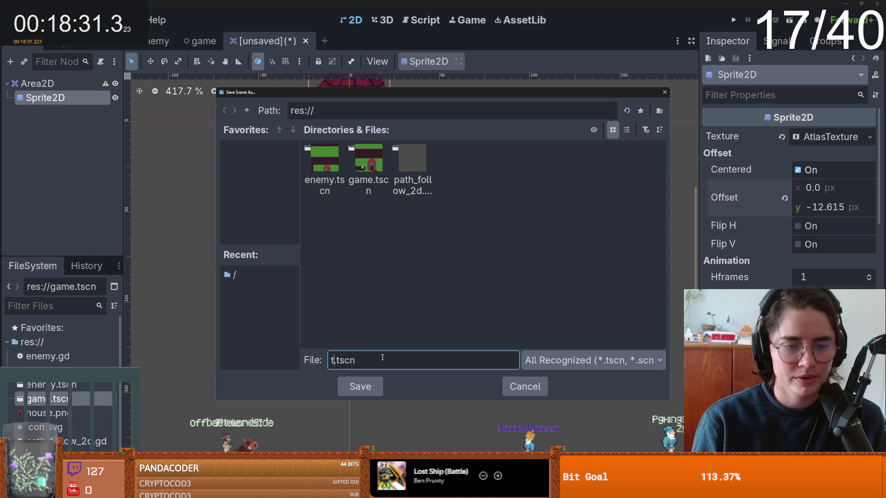
key("Return")
key("ctrl+shift+Tab")
key("ctrl+shift+Tab")
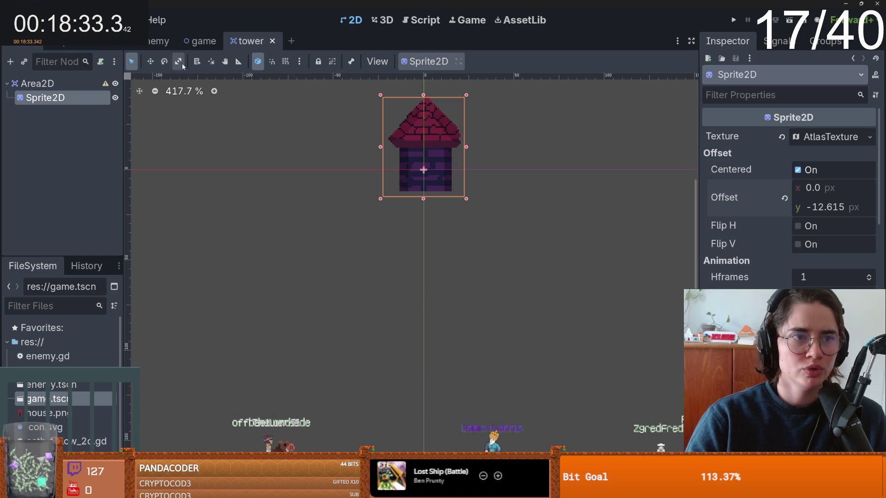
left_click(210, 41)
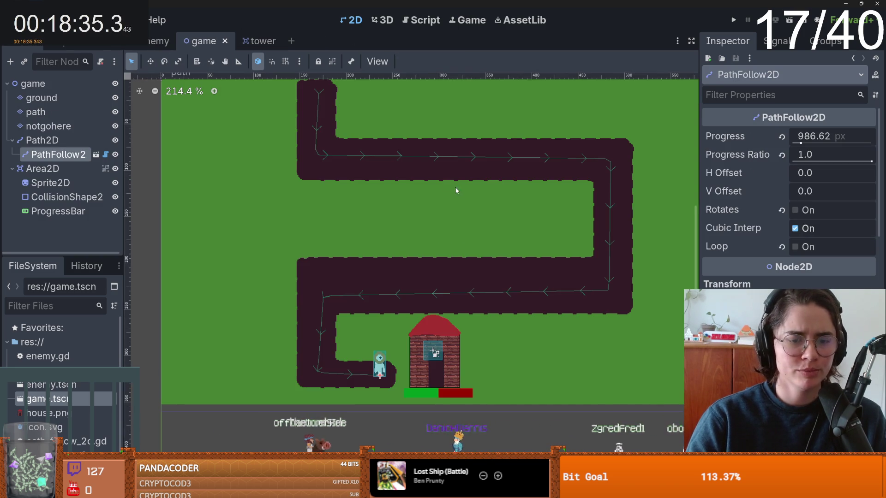
- Start a new scene with a CanvasLayer root, undoing an accidental CanvasGroup
scroll(453, 190, "down", 1)
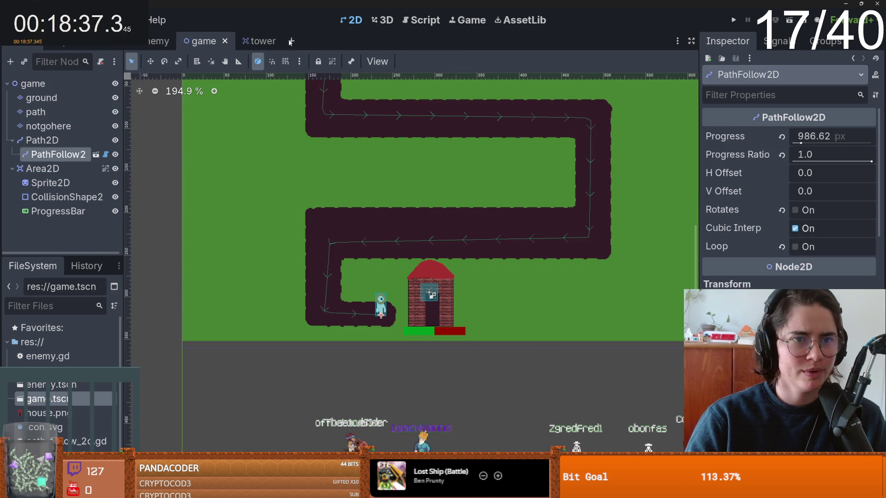
key("ctrl+n")
left_click(73, 165)
type("canvas")
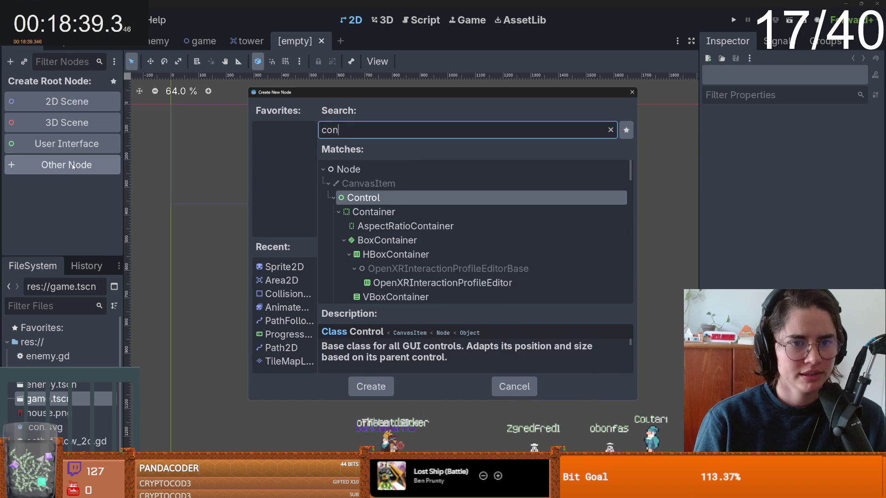
key("Return")
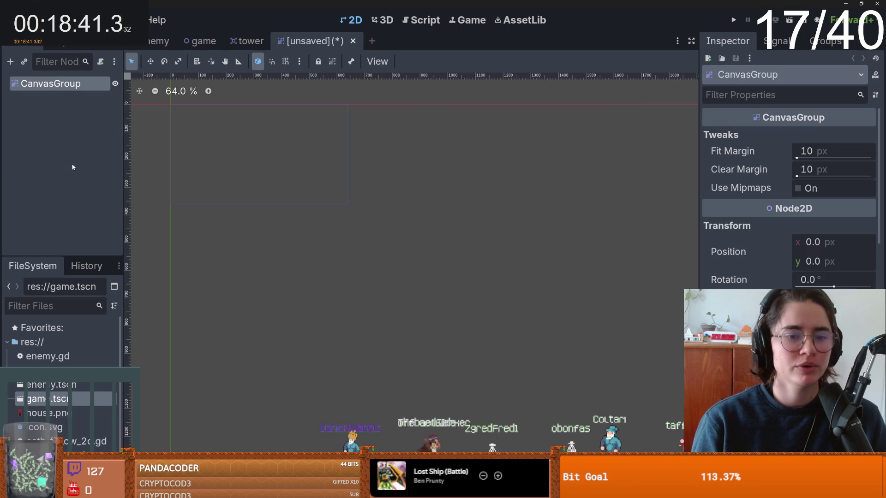
key("ctrl+z")
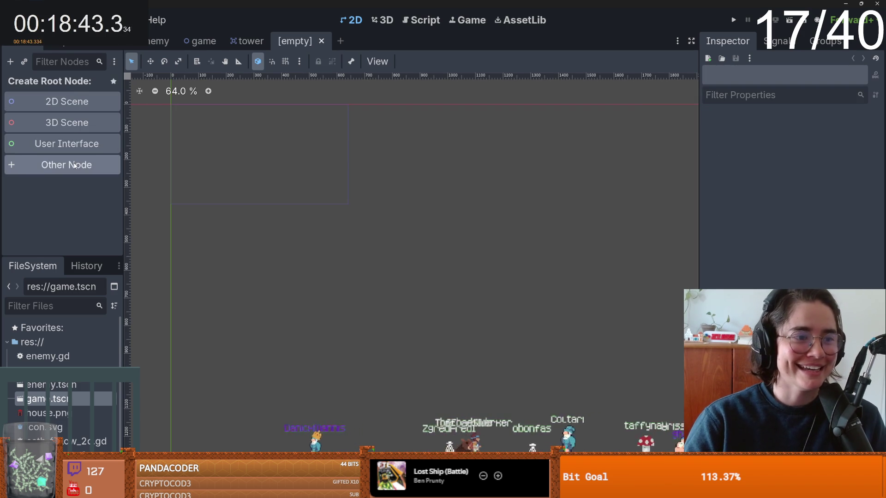
left_click(74, 165)
type("convas")
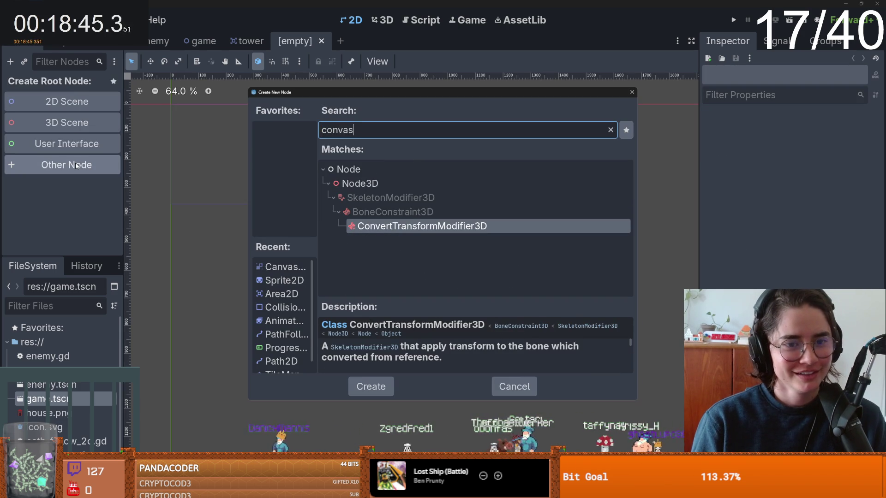
key("ctrl+a")
type("canv")
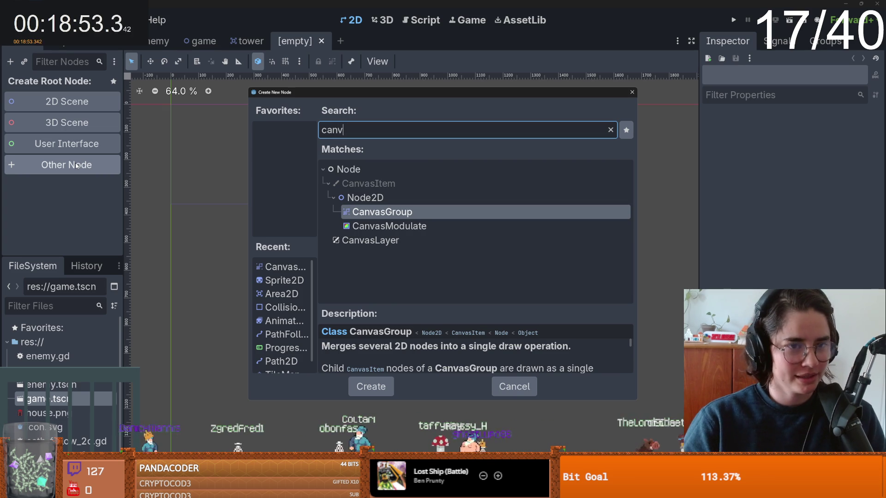
double_click(374, 239)
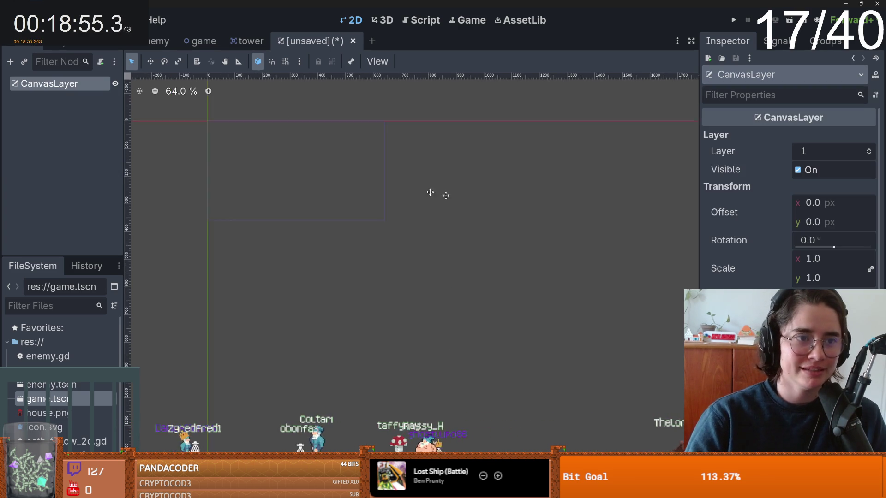
- Add an HBoxContainer child under the CanvasLayer
scroll(369, 180, "up", 8)
right_click(55, 86)
left_click(98, 98)
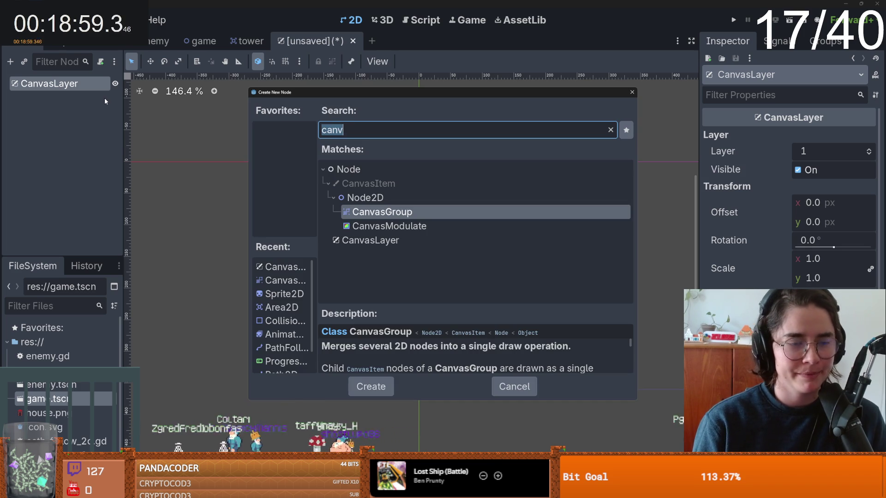
type("hb")
key("Return")
scroll(415, 237, "down", 2)
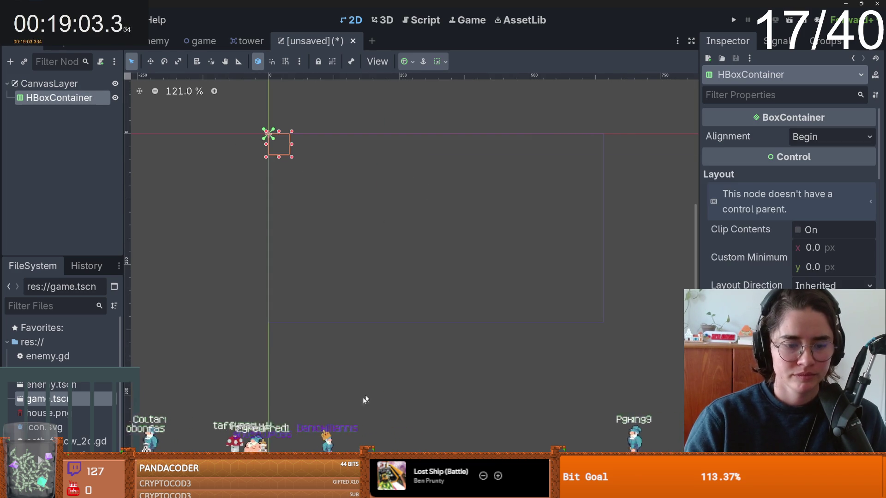
key("alt+Tab")
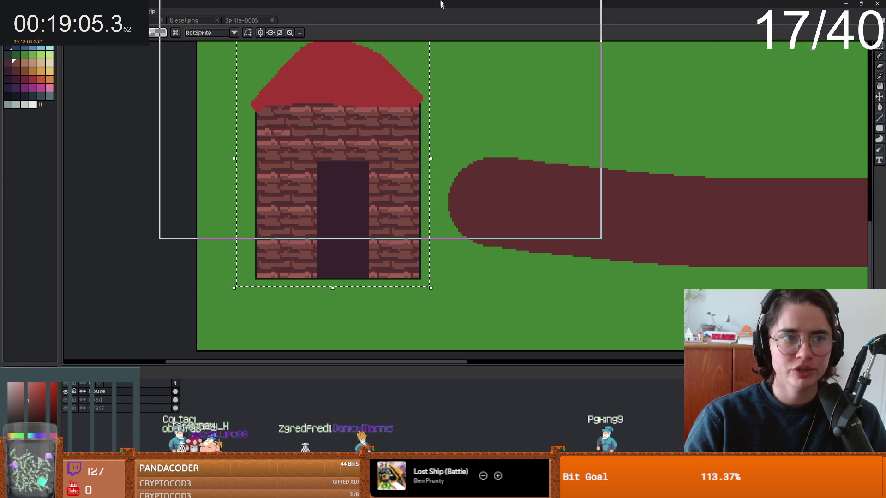
- Select the house on the map and scale a copy down into a small tower
scroll(434, 146, "down", 3)
scroll(417, 134, "up", 3)
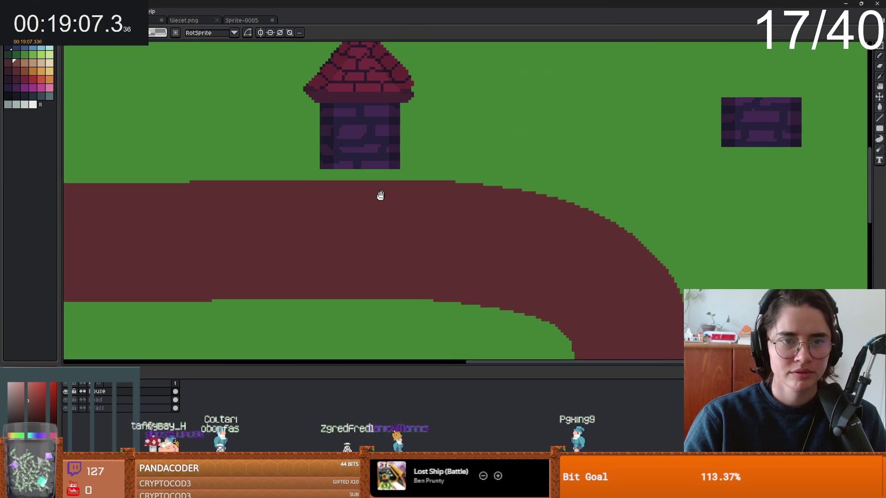
scroll(335, 100, "down", 1)
mouse_move(293, 55)
left_mouse_down()
mouse_move(406, 175)
mouse_move(564, 164)
left_mouse_up()
mouse_move(568, 50)
left_mouse_down()
mouse_move(498, 130)
mouse_move(453, 142)
left_mouse_up()
scroll(443, 139, "up", 2)
key("b")
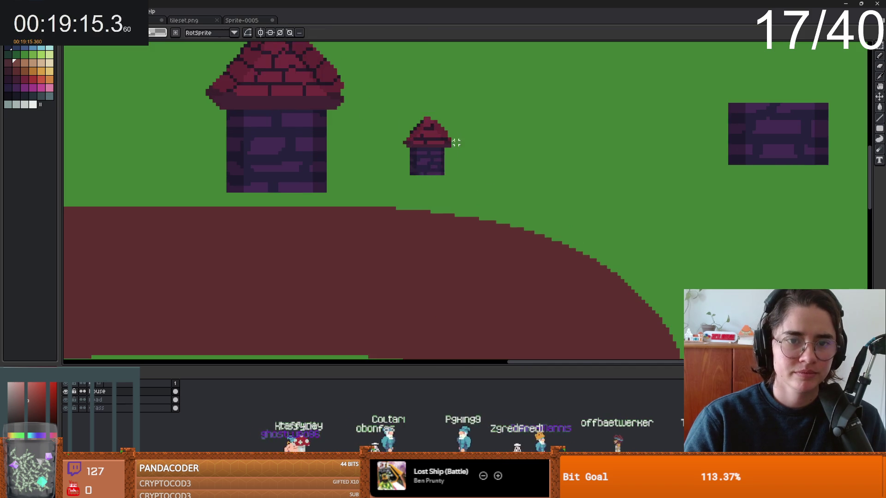
scroll(440, 105, "up", 4)
key("minus")
key("minus")
key("minus")
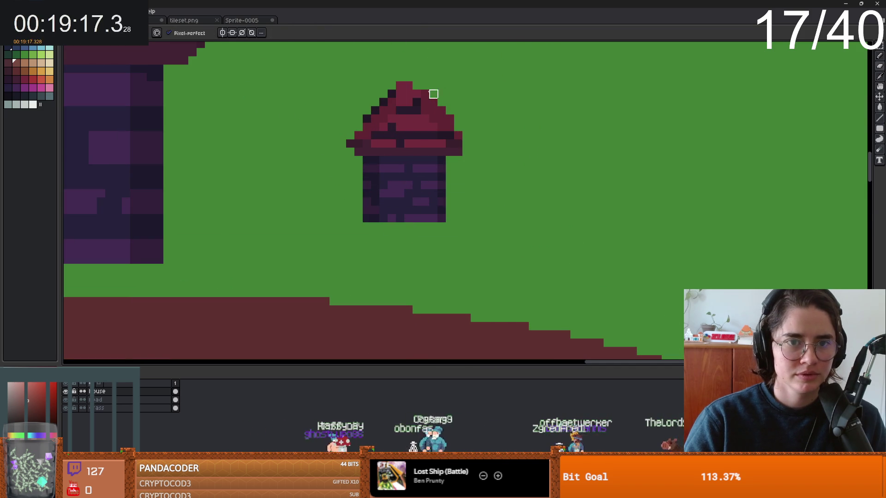
scroll(471, 185, "down", 2)
- Paste the small house into tileset.png's second tile of row two
key("m")
left_click_drag(499, 200, 402, 95)
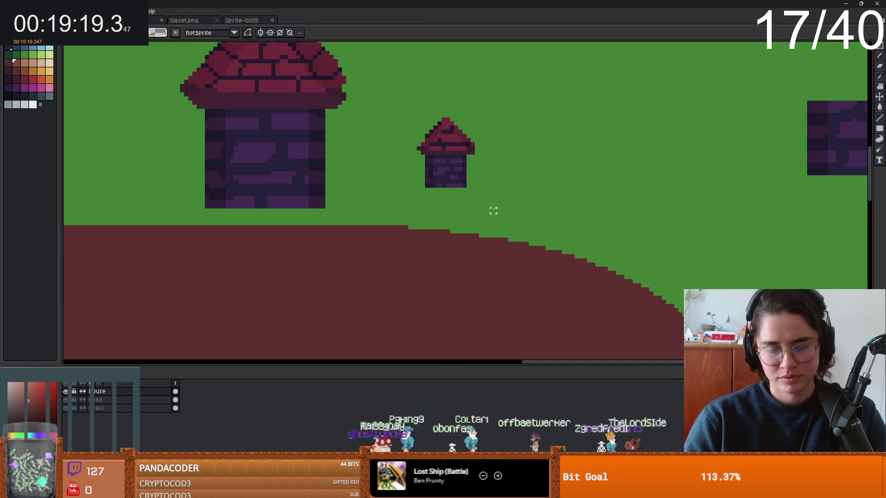
left_click(182, 21)
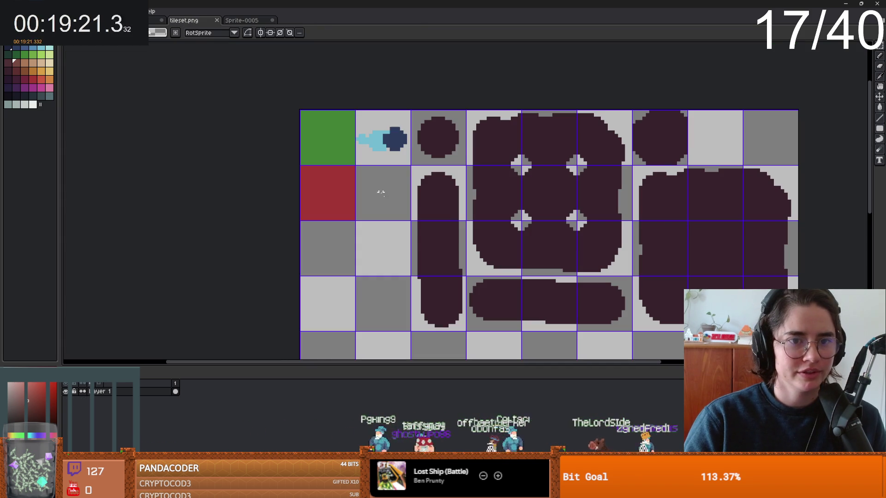
key("ctrl+v")
left_click_drag(461, 204, 379, 187)
scroll(418, 201, "up", 1)
key("Return")
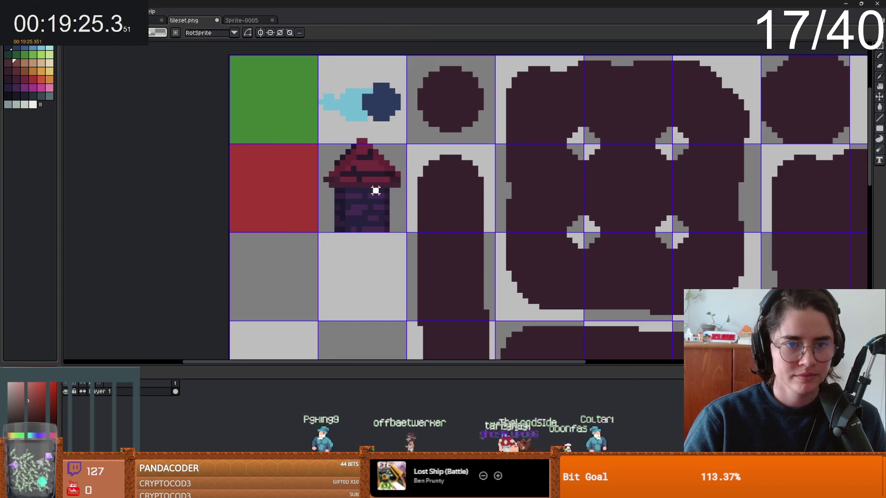
- Move the tower about 12 px down in its tile and save tileset.png
mouse_move(325, 134)
left_mouse_down()
mouse_move(405, 233)
mouse_move(377, 213)
left_mouse_up()
left_click(398, 251)
left_click_drag(395, 243, 342, 231)
left_click(332, 235)
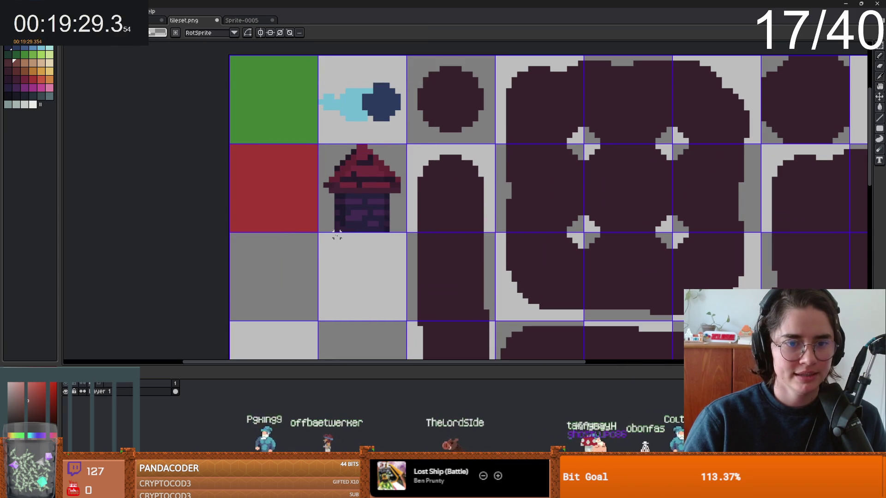
key("ctrl+s")
key("alt+Tab")
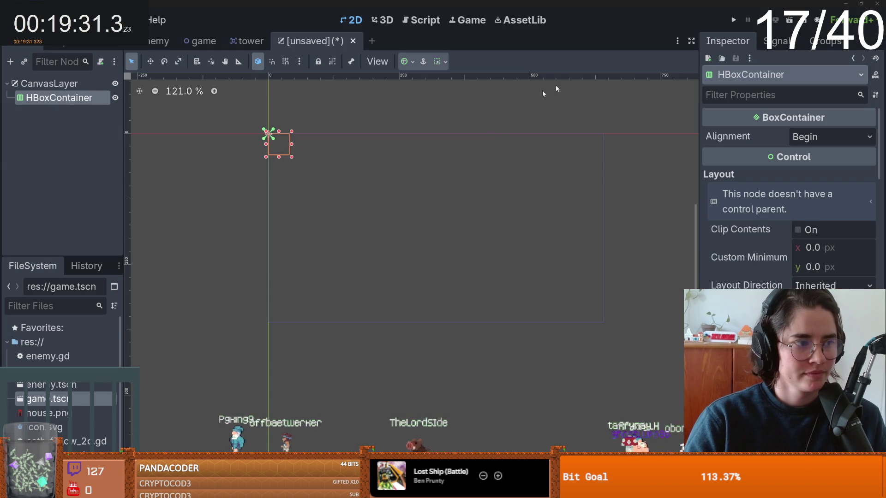
- Anchor the HBoxContainer with the Bottom Wide preset and raise its top edge to about 50 px
left_click(305, 170)
right_click(79, 99)
left_click(105, 108)
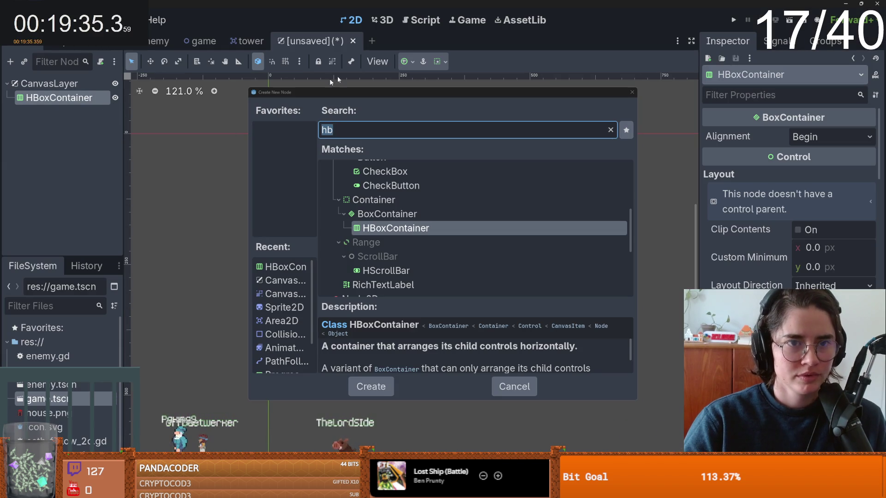
left_click(408, 61)
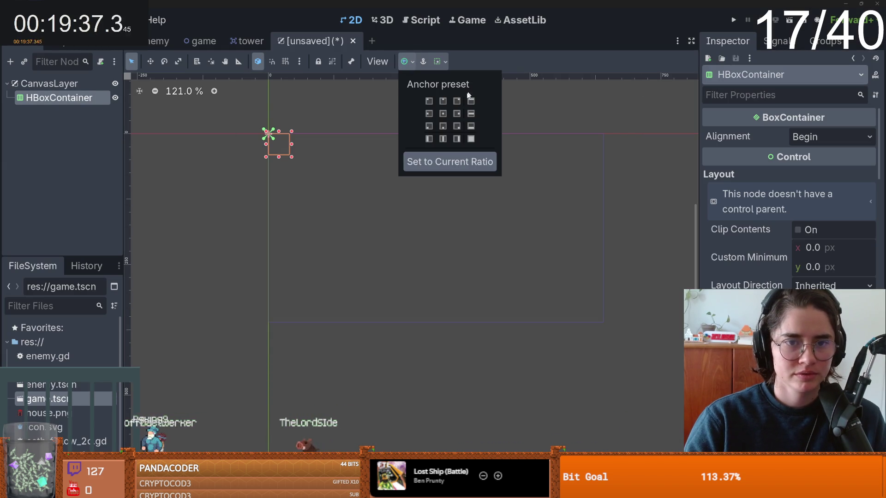
left_click(472, 126)
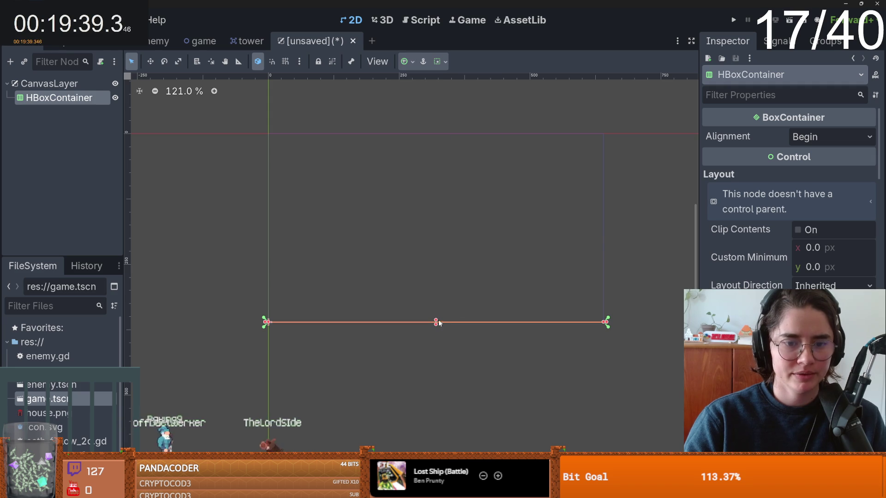
left_click_drag(436, 315, 437, 300)
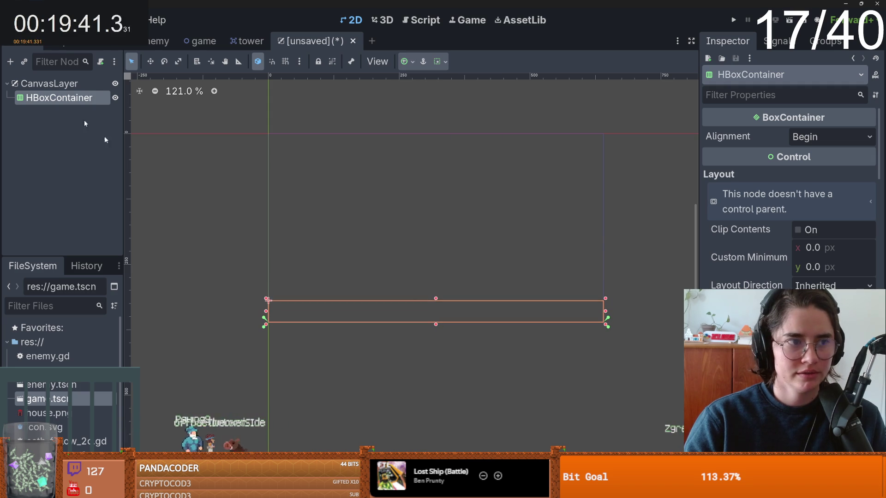
- Add a VBoxContainer child under the HBoxContainer bar
right_click(50, 97)
left_click(89, 112)
type("b")
key("BackSpace")
type("vbox")
key("Return")
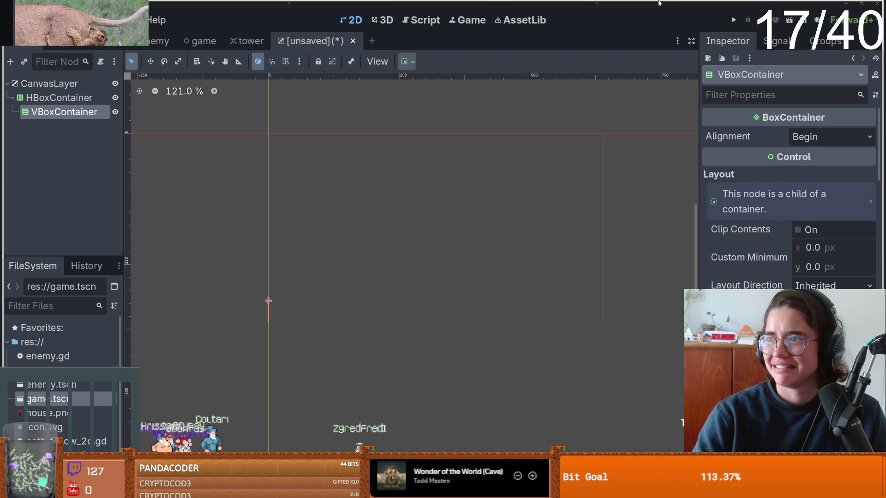
key("alt+Tab")
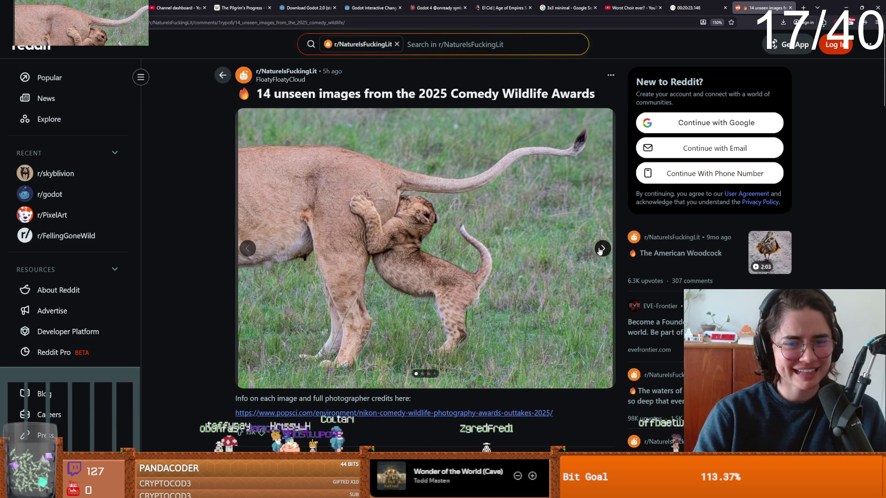
- Page through the gallery from the crocodile photo to the kangaroo photo
left_click(601, 249)
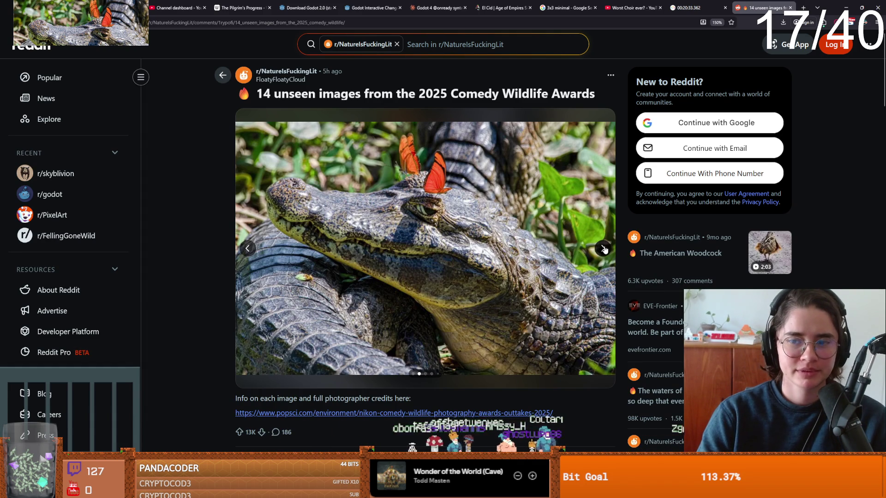
left_click(603, 249)
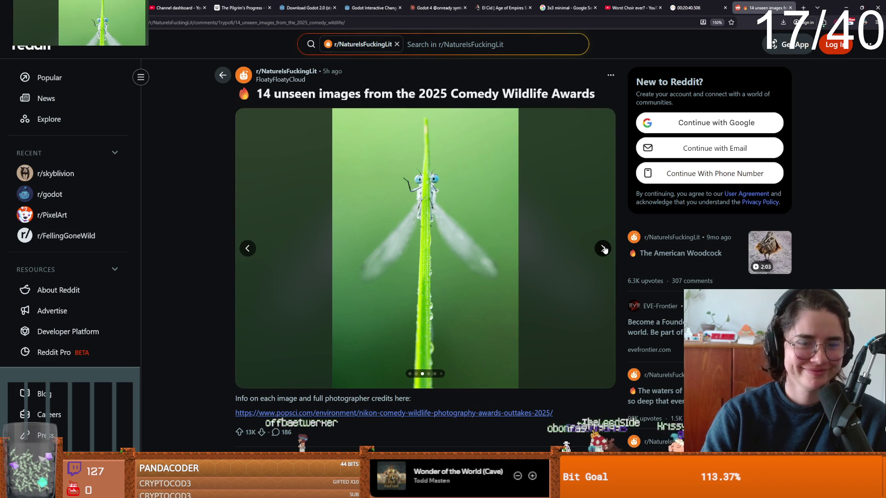
left_click(603, 249)
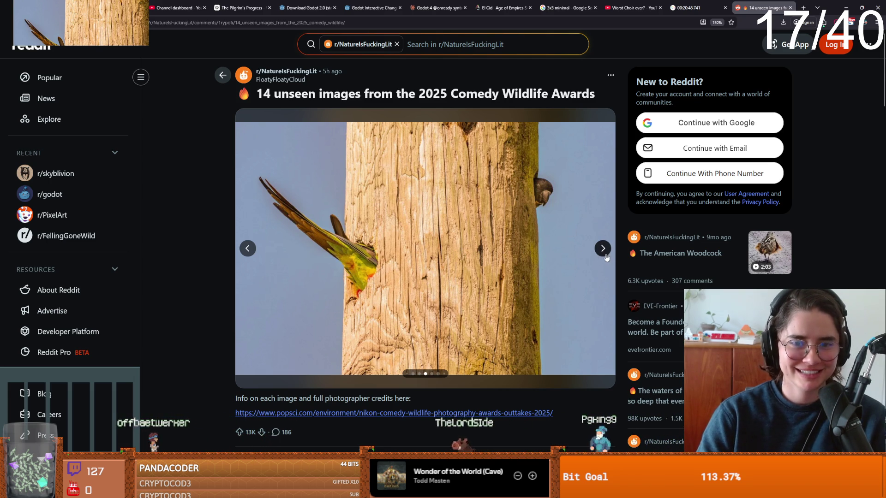
left_click(604, 252)
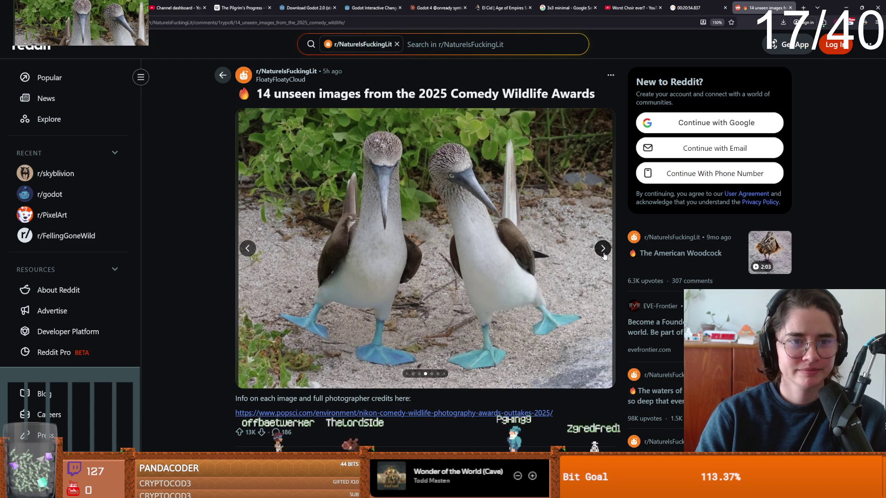
left_click(604, 255)
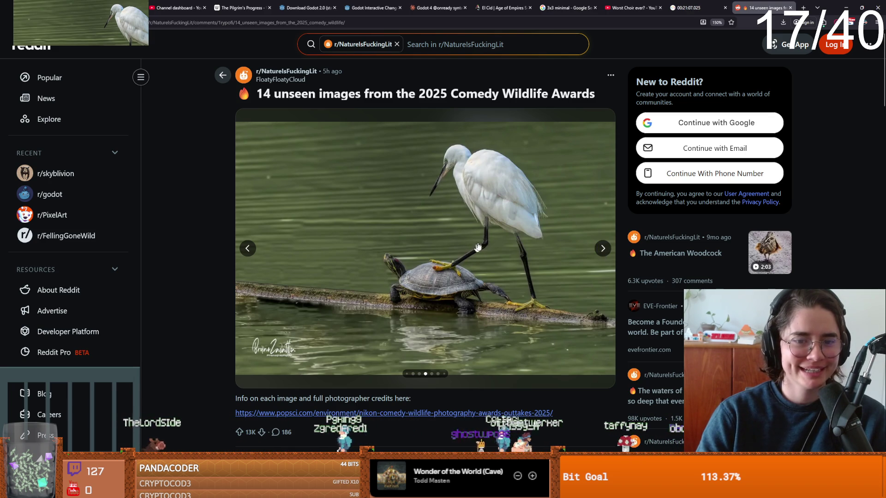
left_click(601, 251)
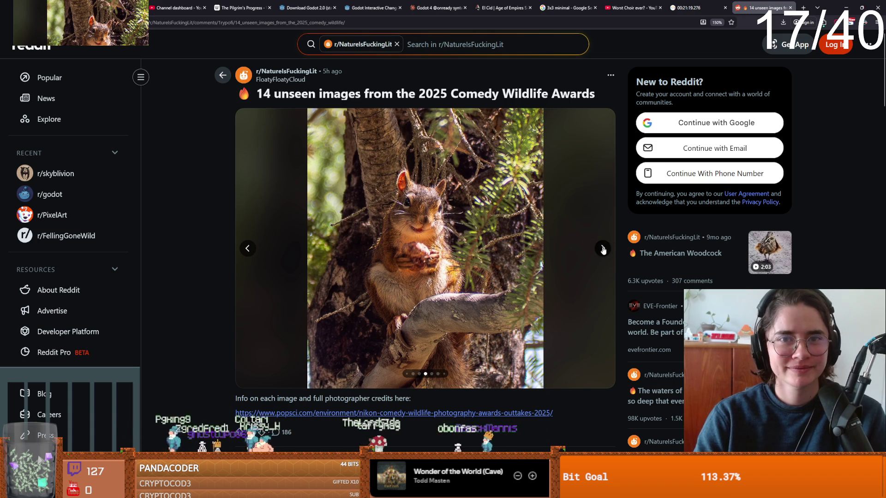
left_click(603, 249)
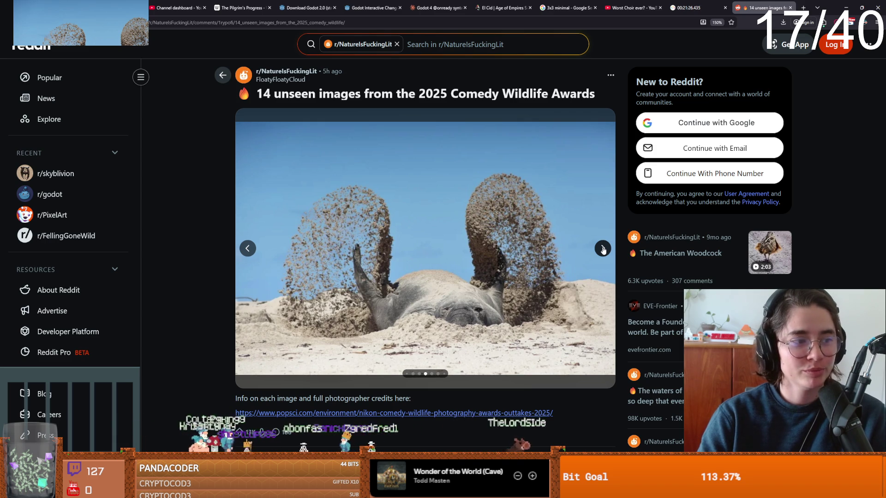
left_click(602, 249)
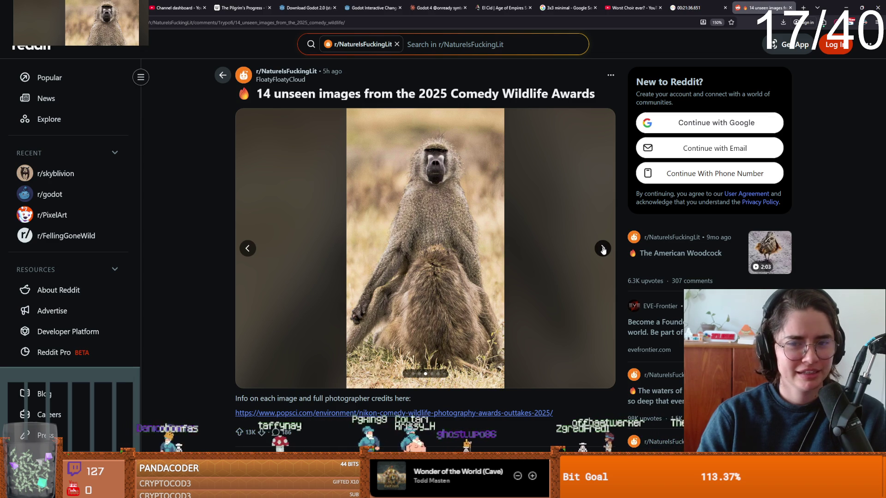
left_click(603, 250)
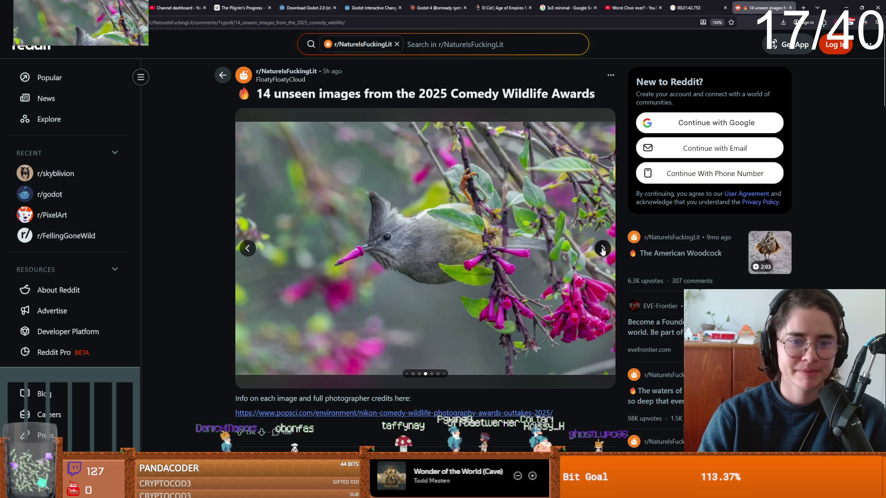
left_click(603, 250)
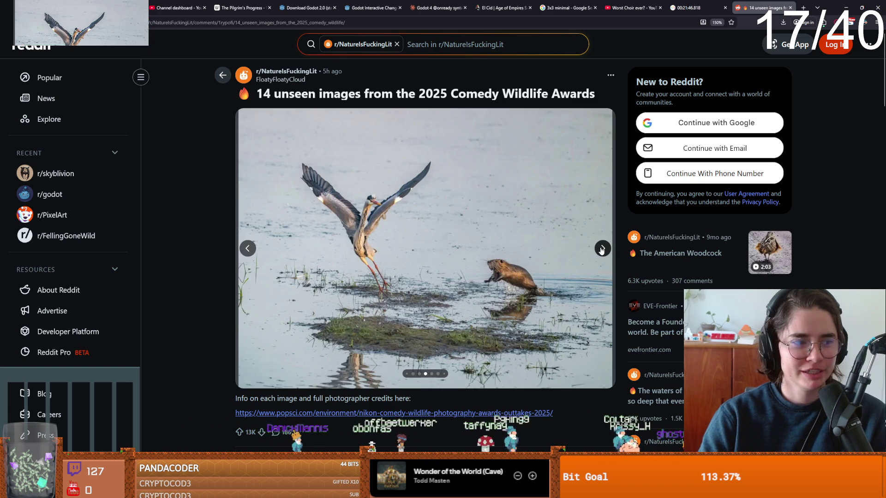
left_click(602, 249)
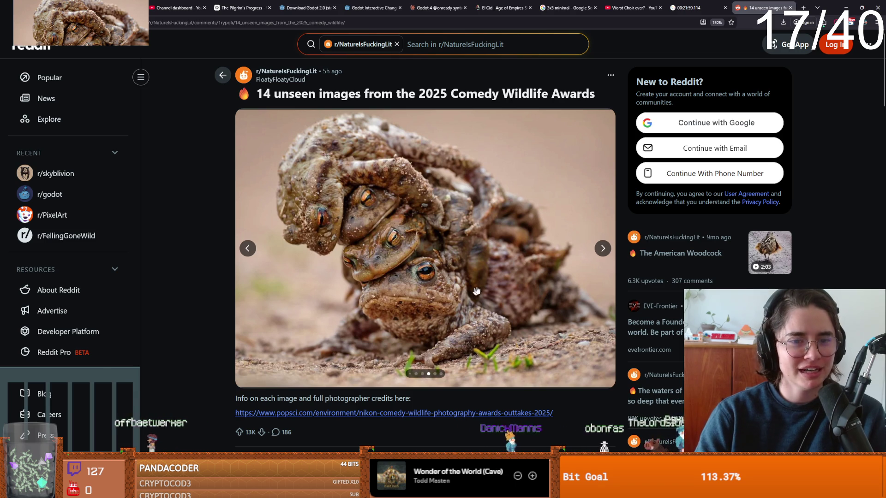
left_click(603, 249)
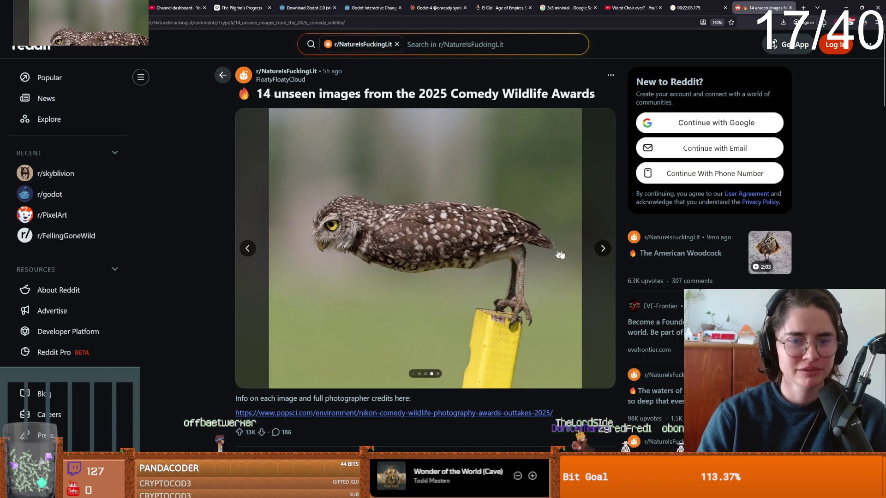
left_click(604, 249)
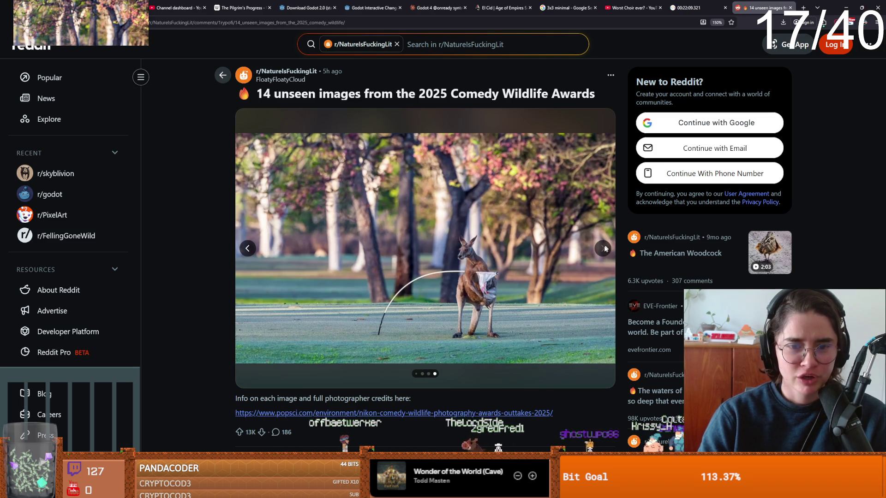
- View the kangaroo photo full size, then close it
left_click(467, 272)
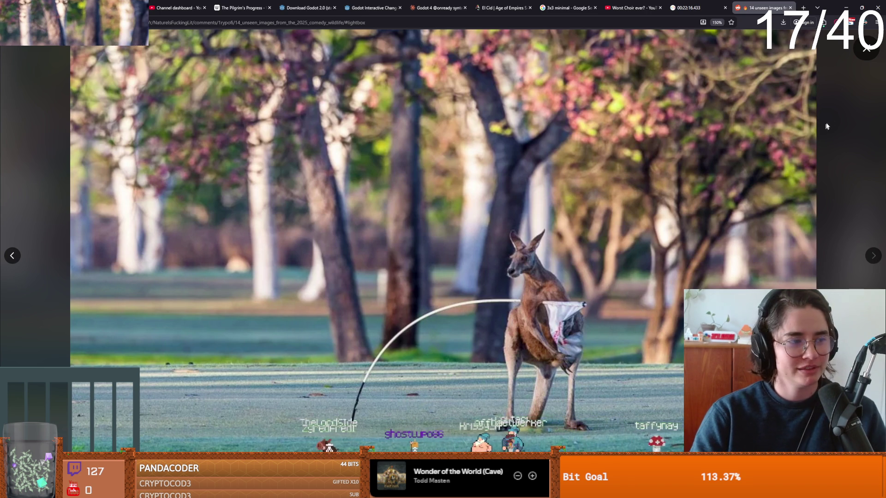
left_click(867, 48)
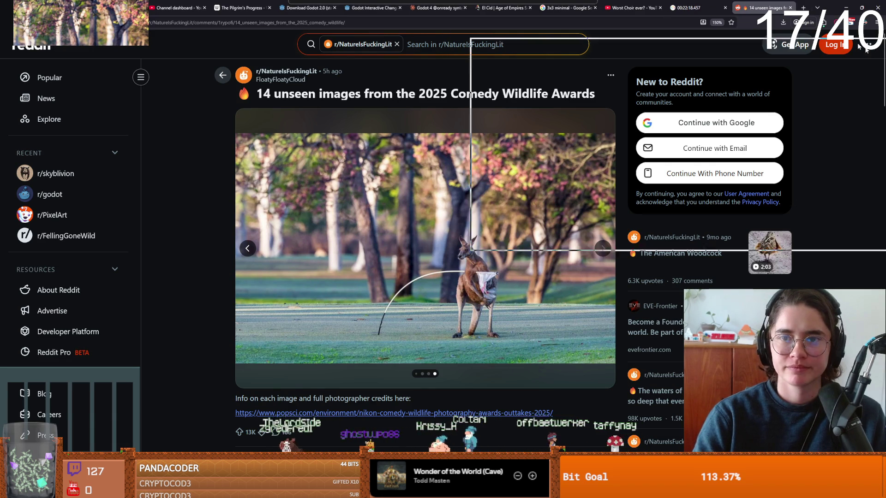
key("alt+Tab")
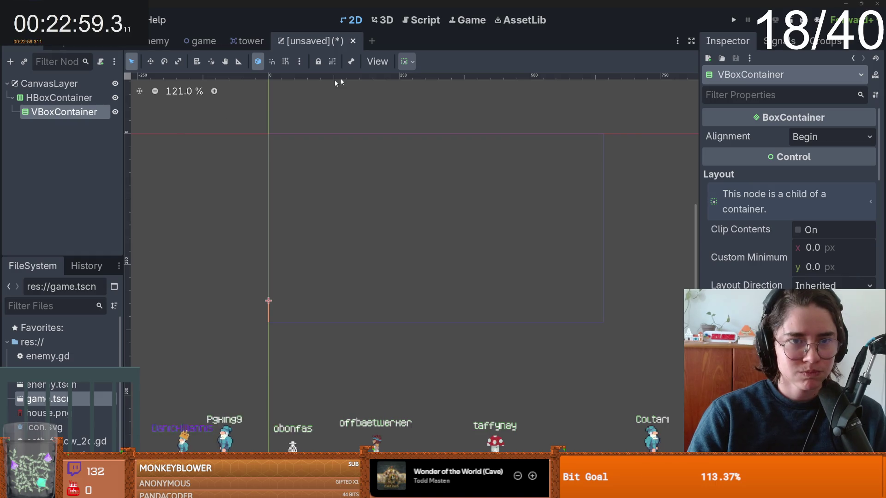
- Set the VBoxContainer's Custom Minimum Size x to 50 px
left_click(406, 61)
left_click(388, 115)
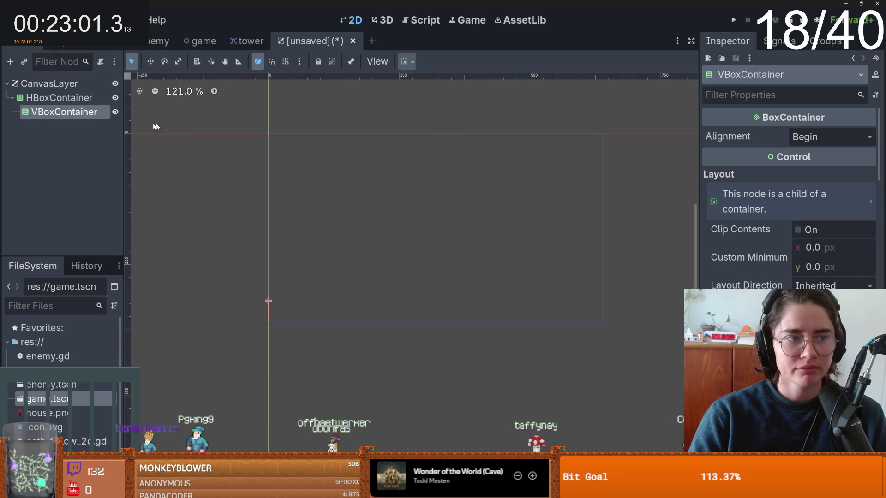
scroll(337, 290, "down", 1)
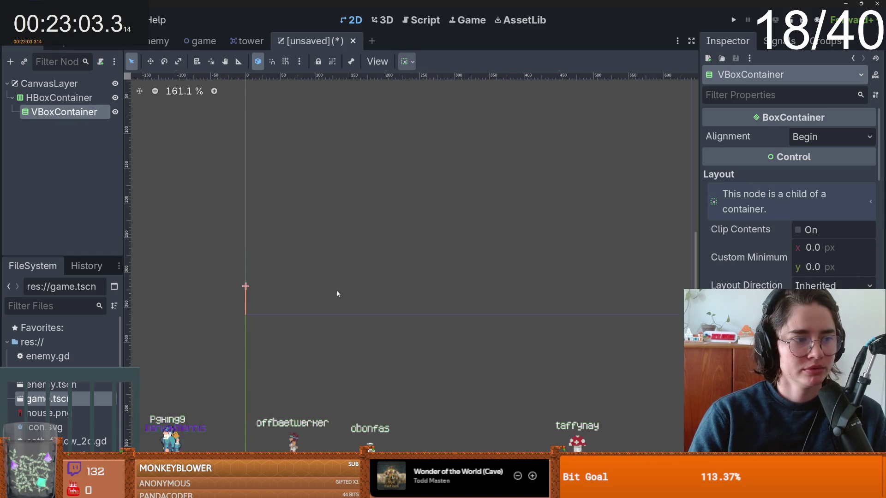
scroll(339, 290, "up", 4)
left_click(71, 102)
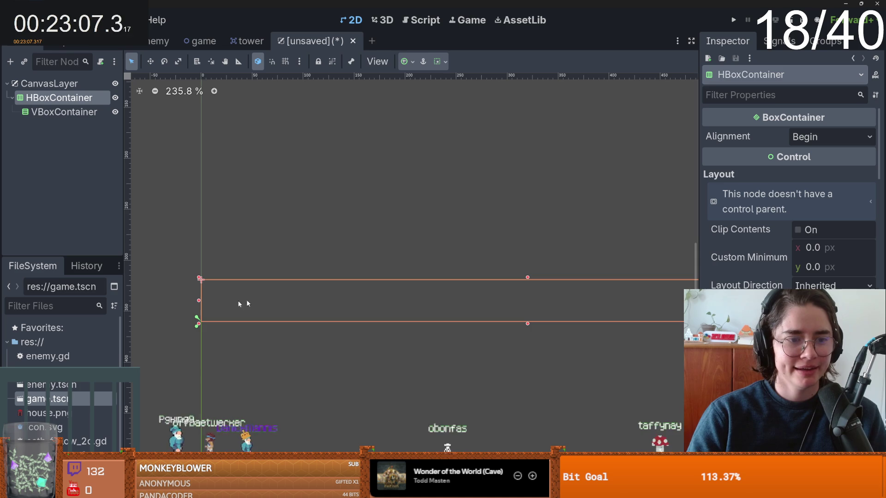
left_click(65, 112)
left_click(819, 245)
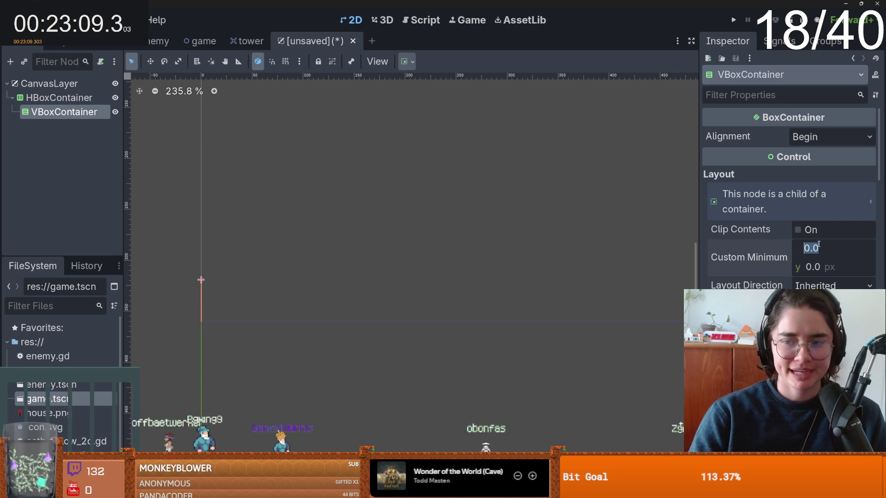
type("50")
key("Return")
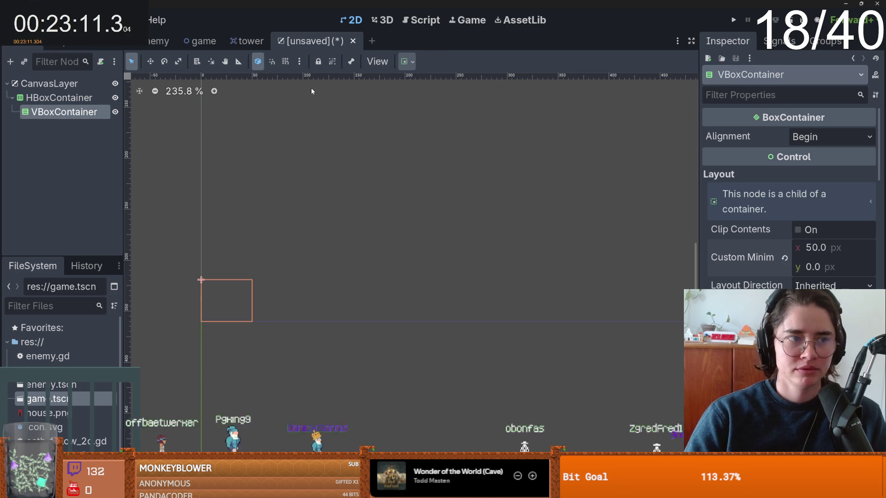
right_click(102, 115)
- Add a TextureButton child node under the VBoxContainer
left_click(114, 120)
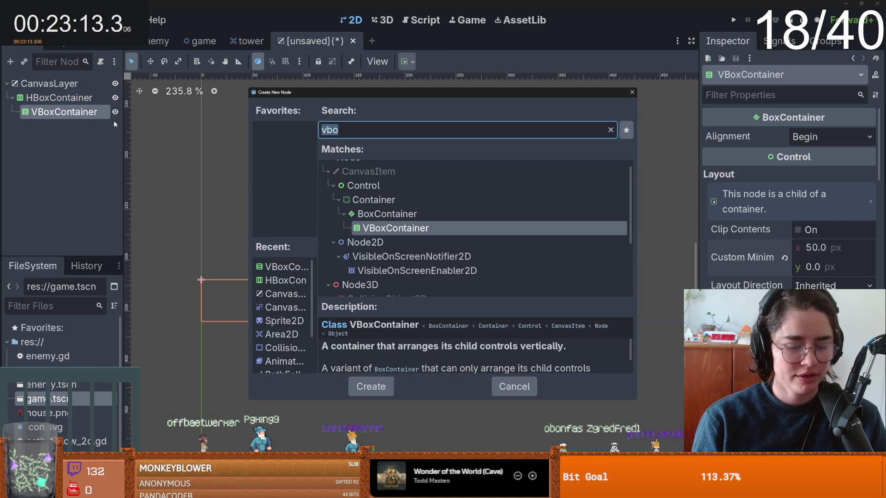
type("texture")
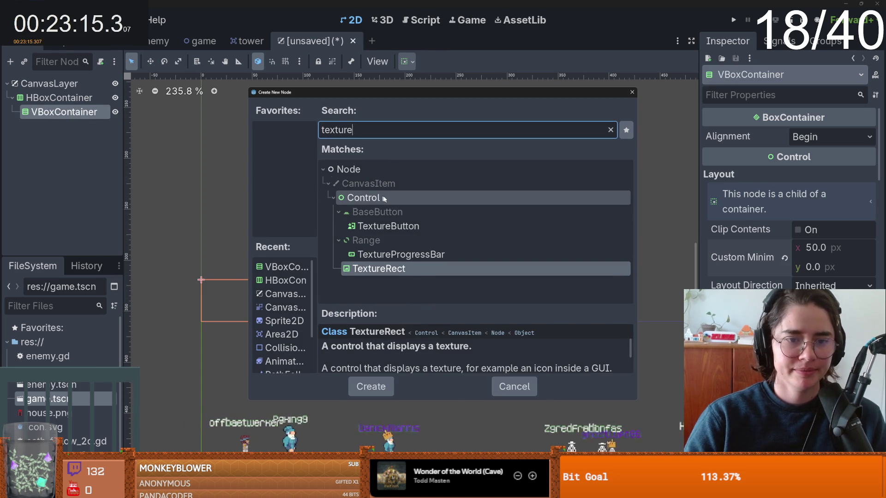
key("Up")
key("Up")
key("Up")
key("Return")
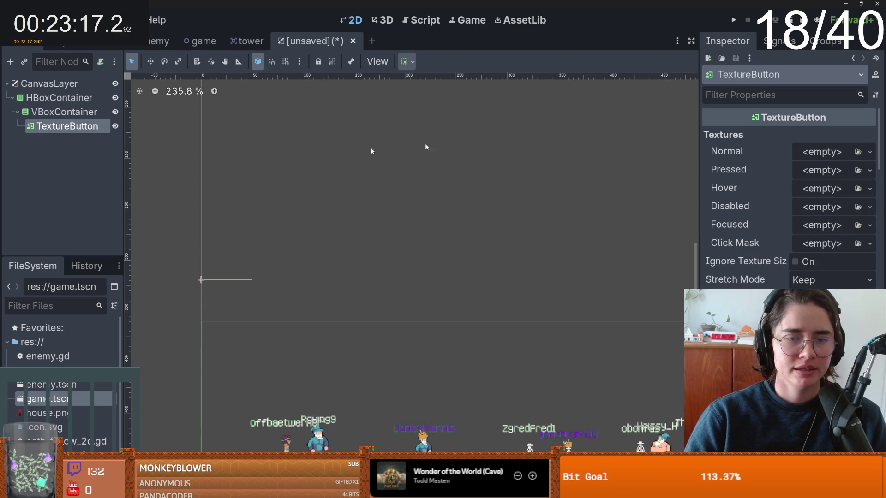
- Set the button's Normal texture to a new AtlasTexture using the spritesheet as its atlas
left_click(869, 151)
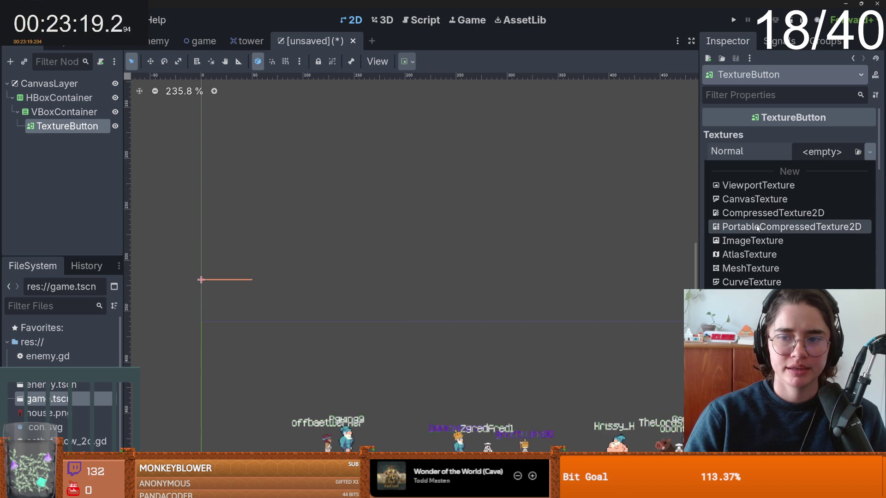
left_click(750, 255)
left_click(831, 152)
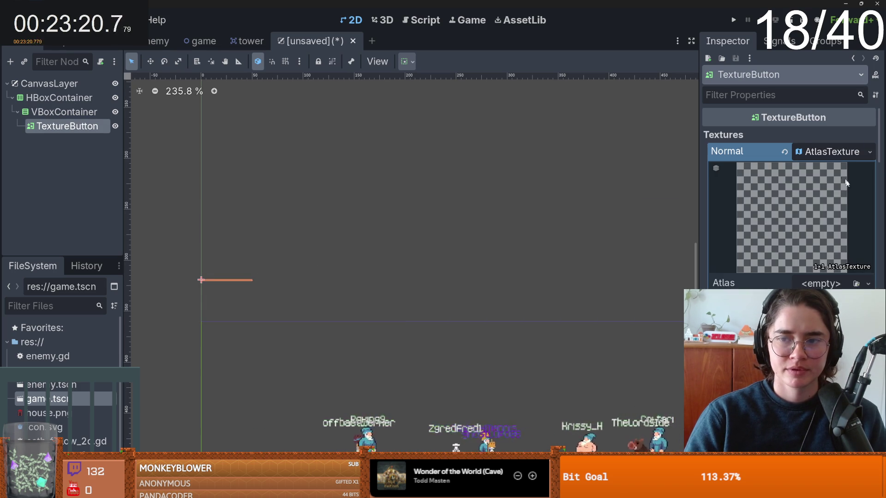
left_click(867, 284)
left_click(747, 396)
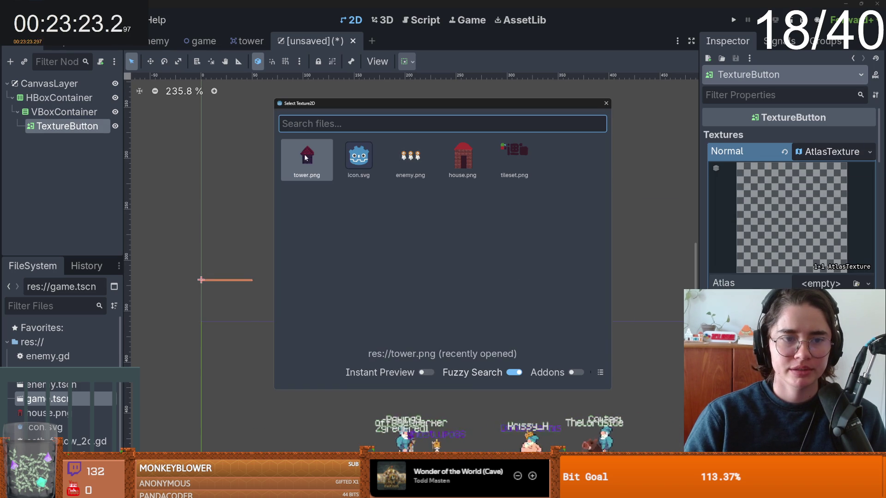
double_click(307, 185)
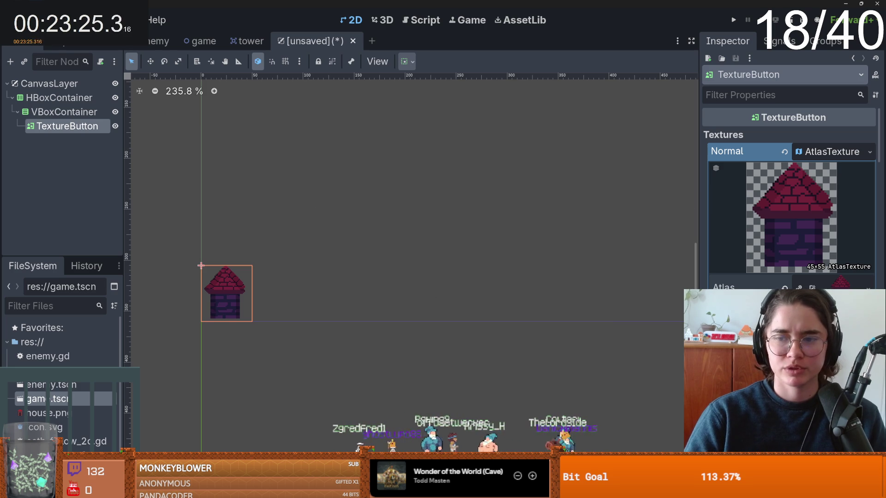
scroll(759, 282, "down", 5)
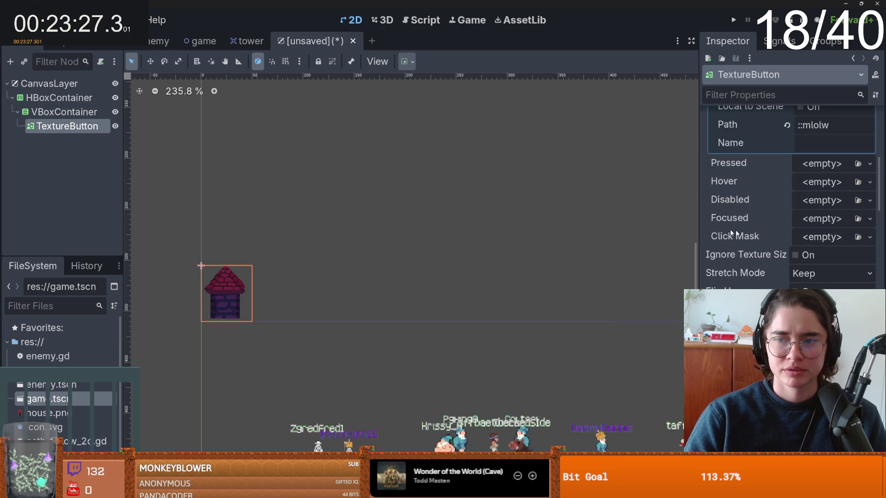
scroll(757, 236, "up", 5)
left_click(868, 243)
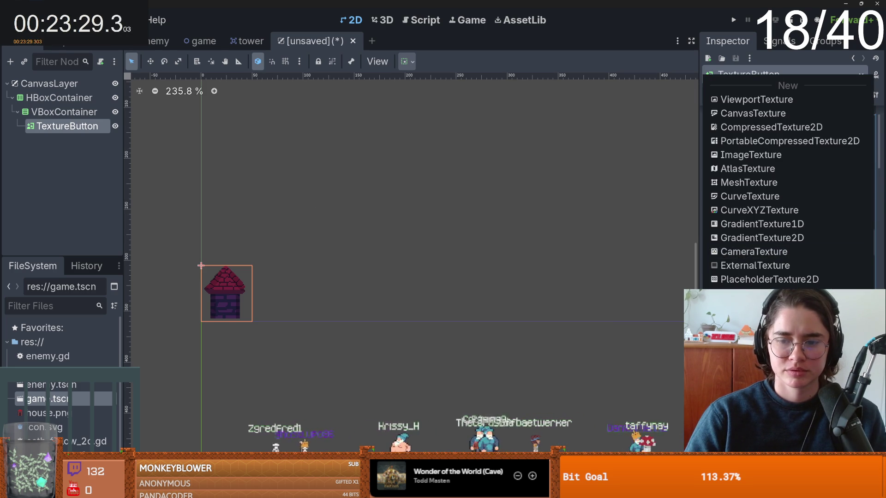
left_click(757, 363)
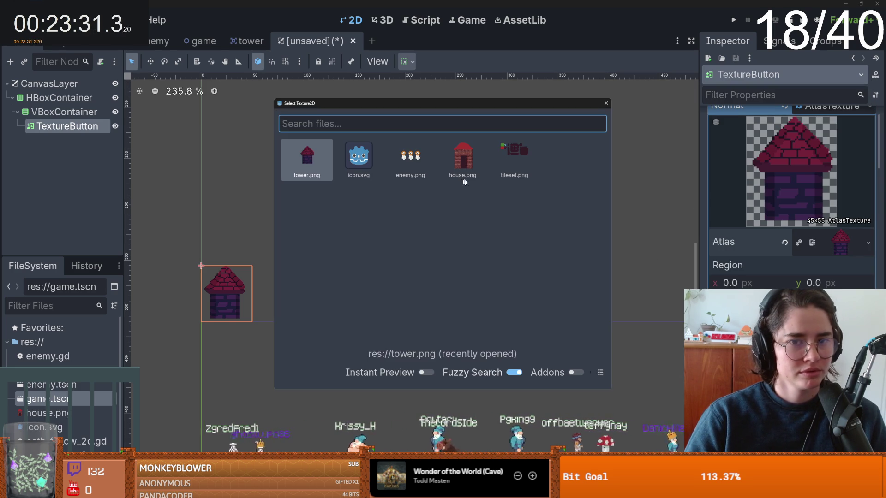
double_click(515, 159)
- Crop the atlas region to the 16×16 tower sprite with 8 px grid snapping
left_click(812, 242)
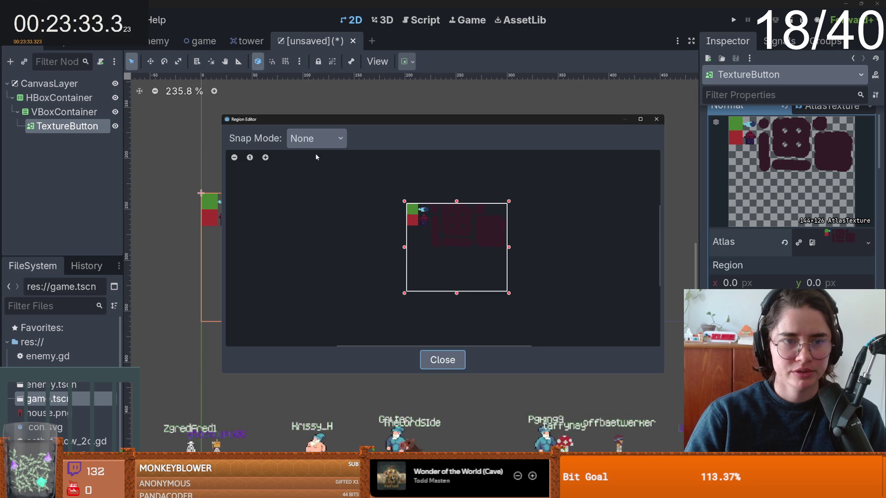
left_click(317, 138)
left_click(324, 187)
scroll(458, 216, "up", 3)
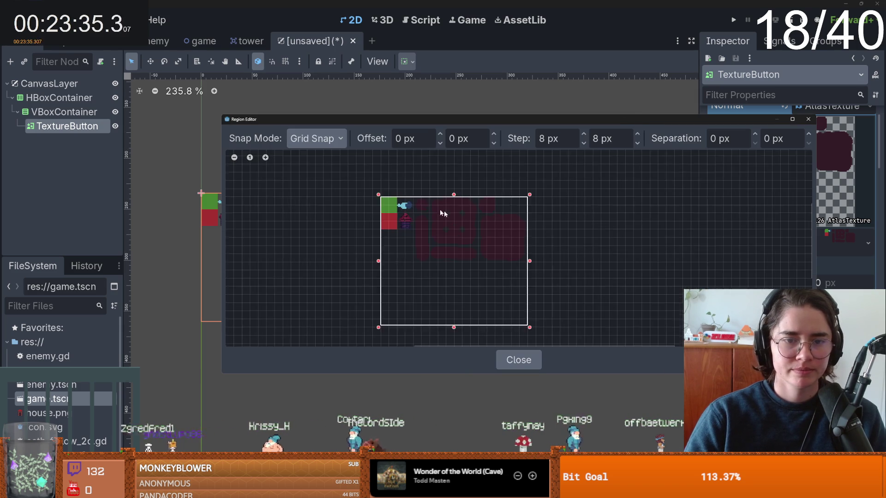
left_click_drag(415, 254, 378, 214)
left_click(519, 360)
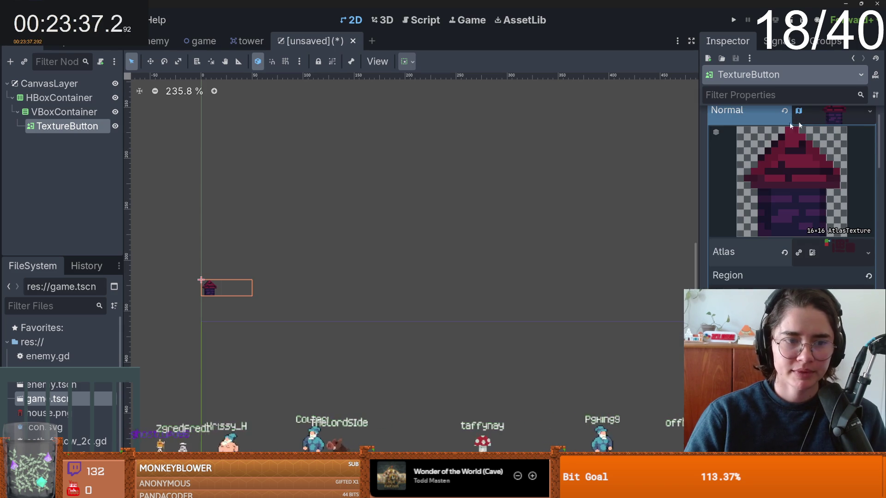
scroll(314, 256, "up", 4)
left_click(64, 112)
key("ctrl+a")
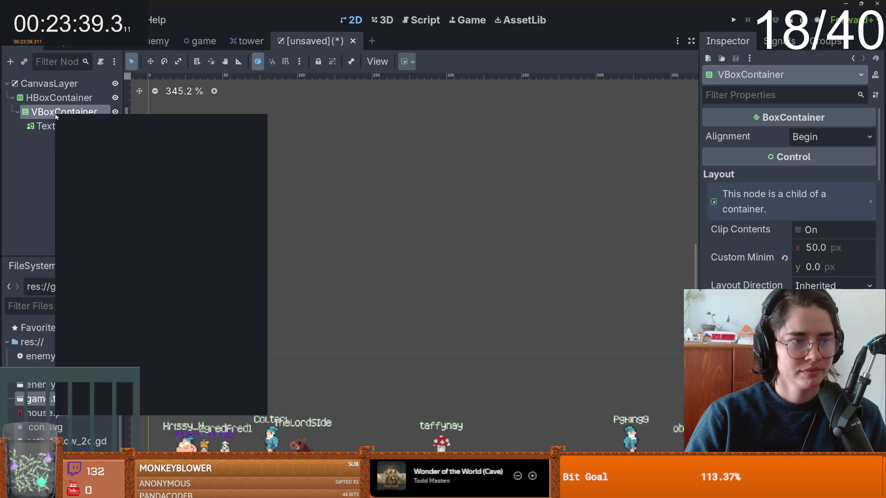
- Add a Label under the VBoxContainer and give the container a 20 px minimum width
type("label")
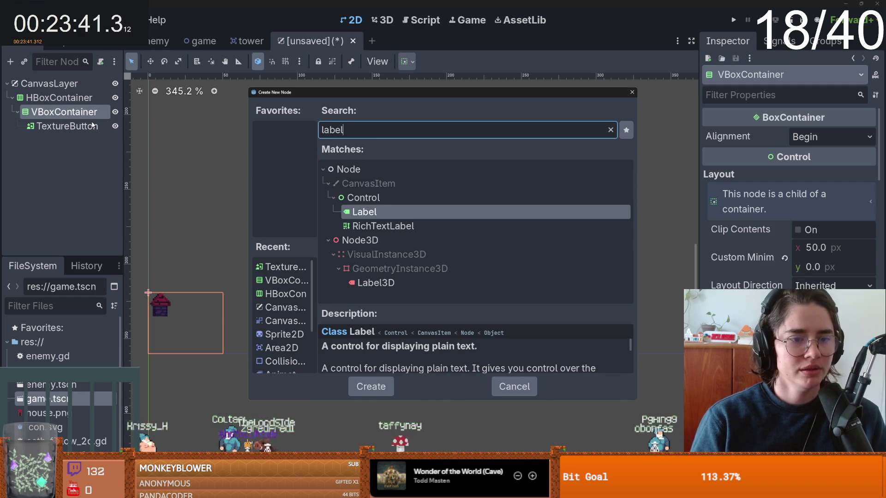
key("Return")
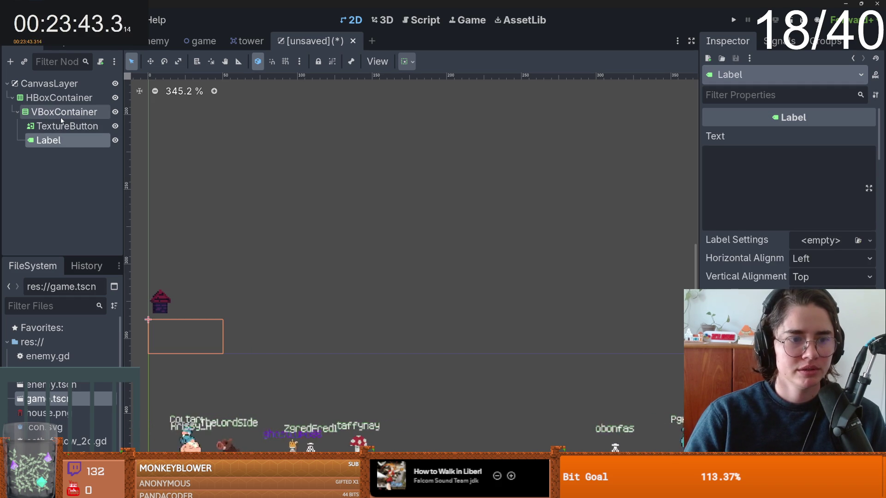
left_click(64, 112)
left_click(842, 250)
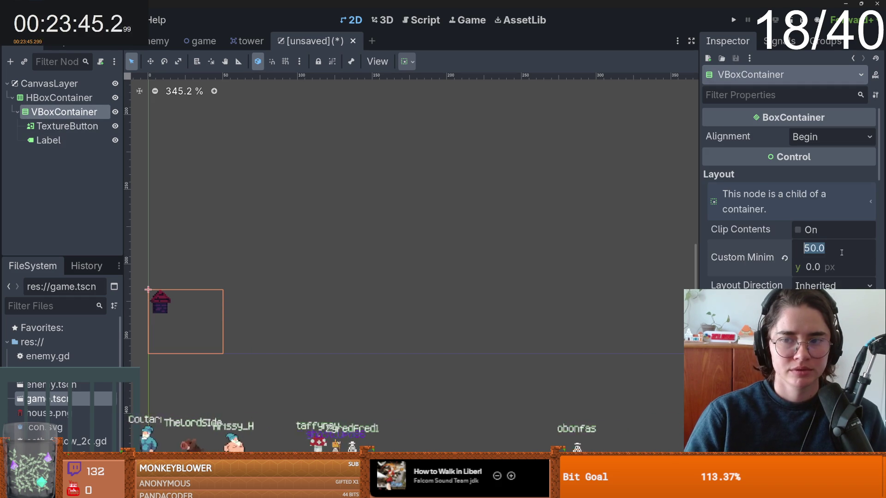
type("20")
key("Return")
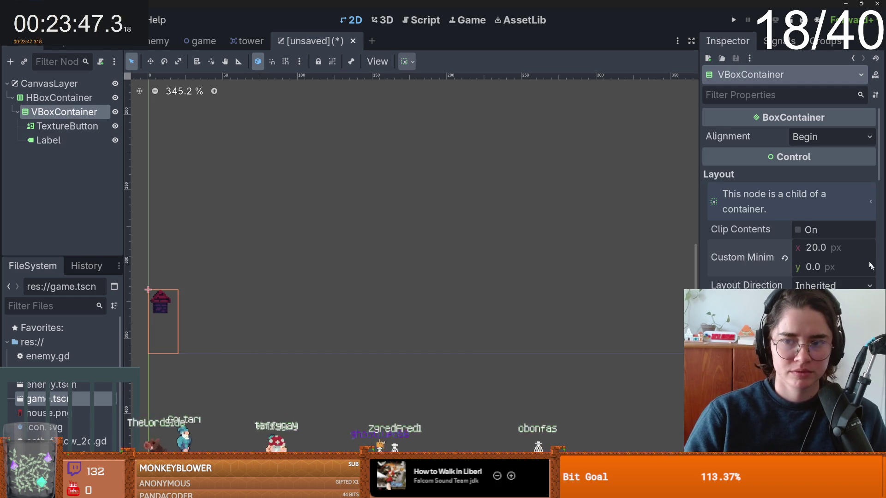
- Centre the VBoxContainer's children, then switch to Discord and enlarge the charcoal portrait
left_click(831, 137)
left_click(812, 168)
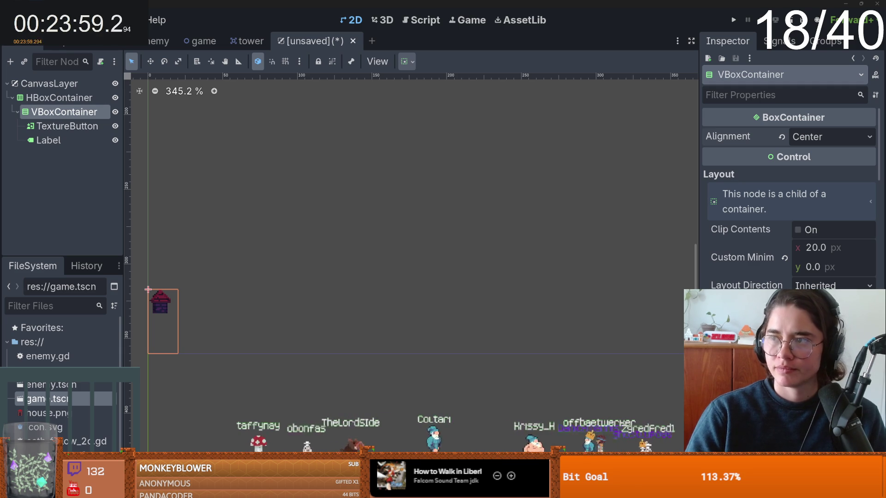
key("alt+Tab")
left_click(235, 358)
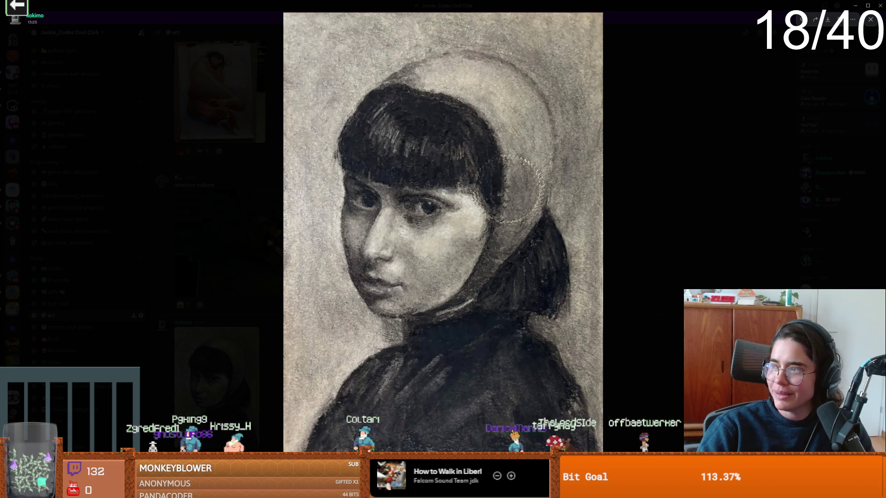
key("alt+Tab")
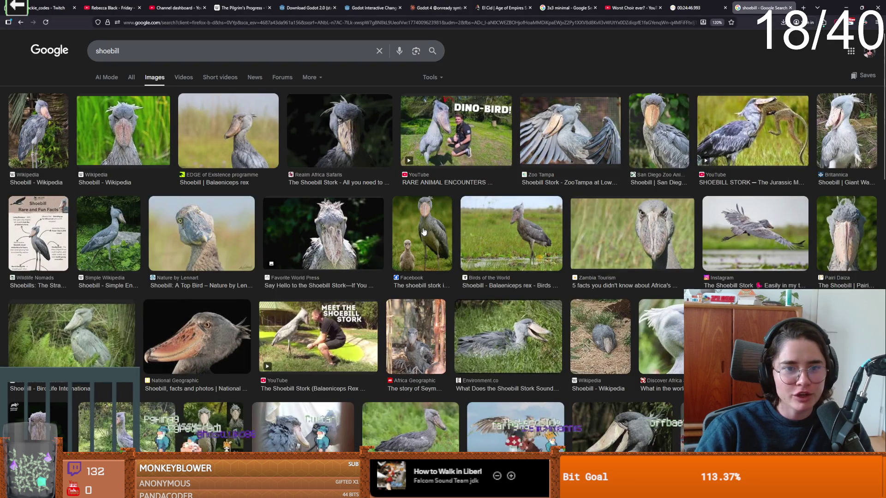
left_click(418, 159)
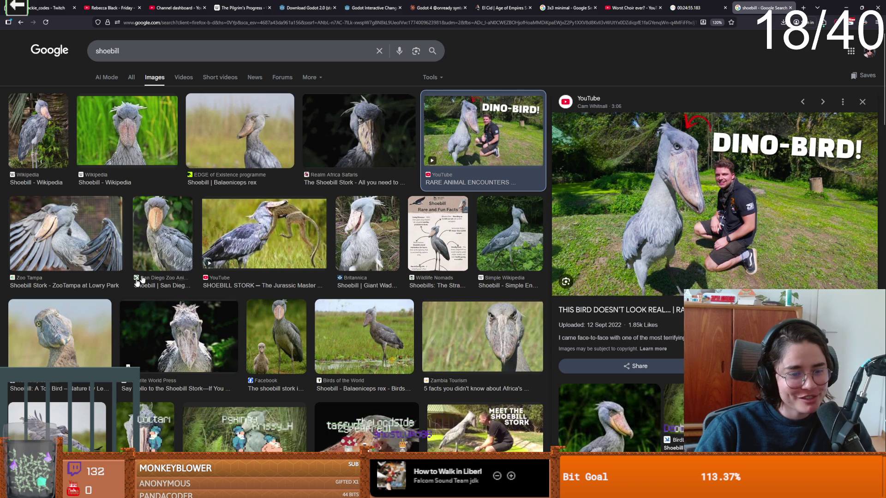
left_click(52, 137)
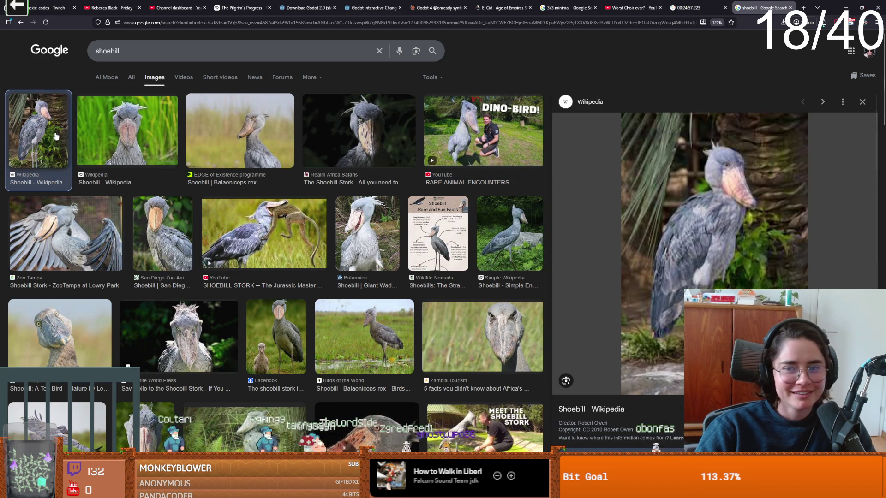
left_click(846, 7)
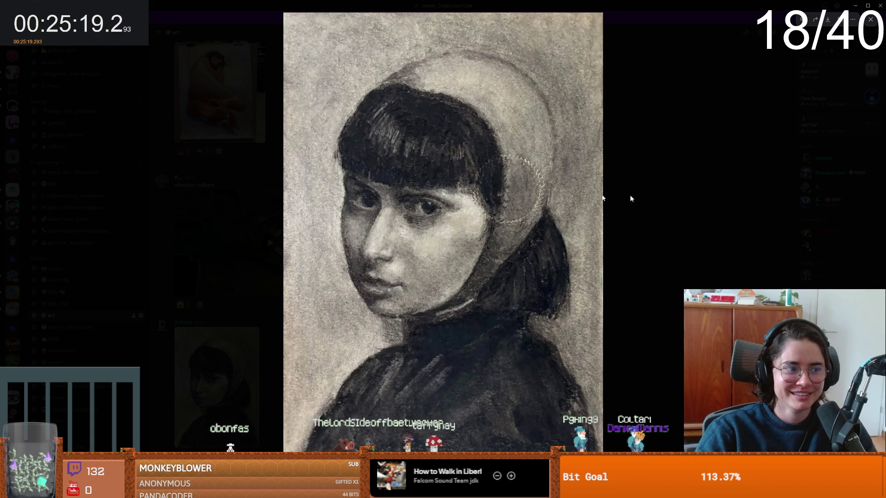
- Close the portrait, briefly view the earlier painting, and return to the Godot editor
left_click(685, 200)
scroll(216, 234, "up", 3)
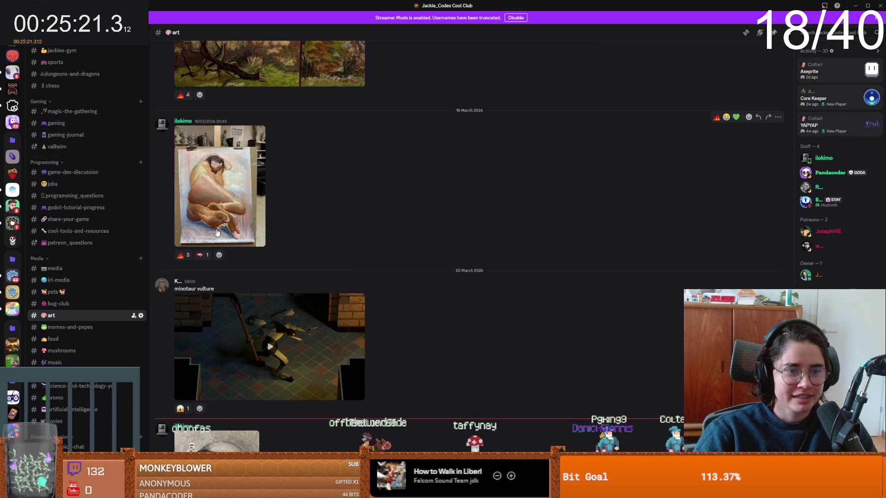
left_click(217, 233)
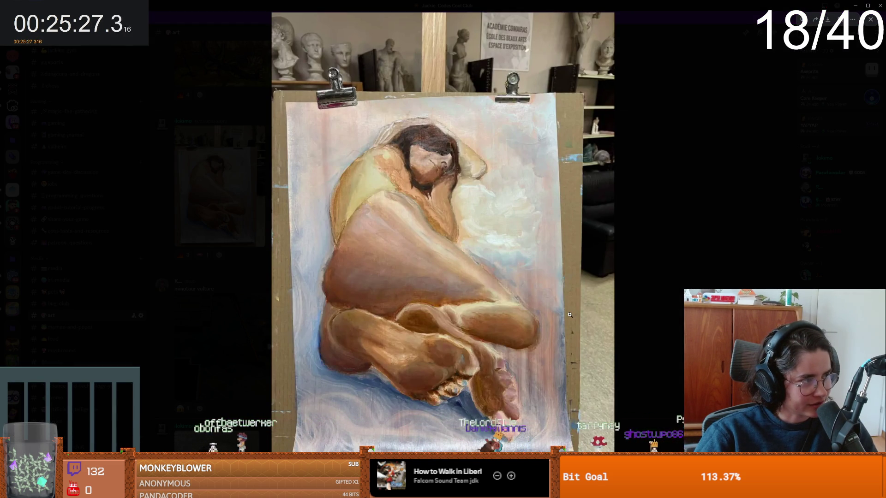
key("Escape")
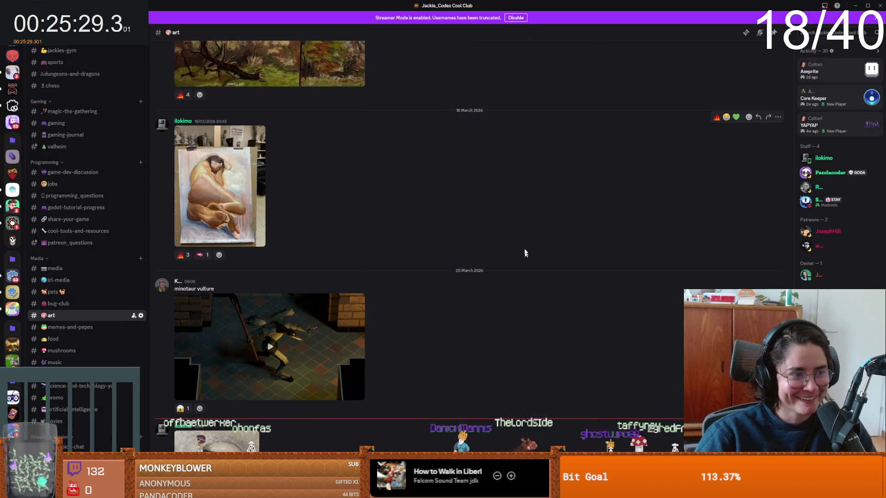
scroll(450, 198, "down", 3)
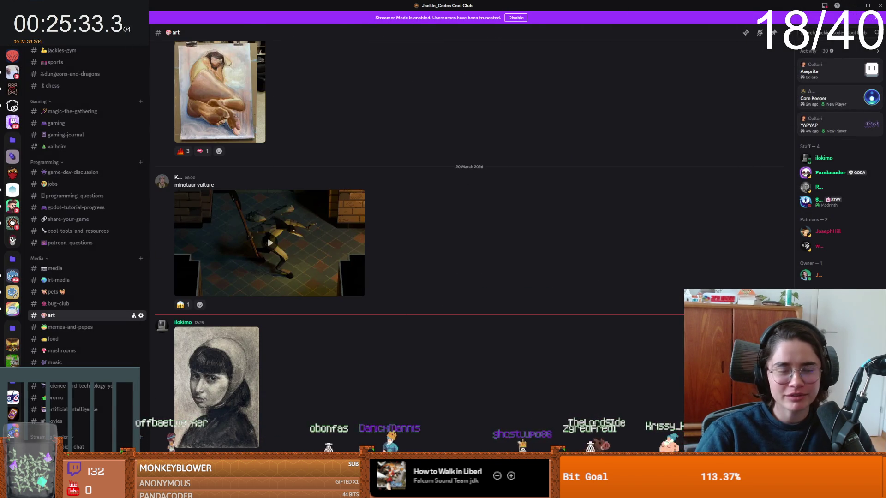
key("alt+Tab")
scroll(420, 262, "down", 1)
scroll(244, 271, "up", 3)
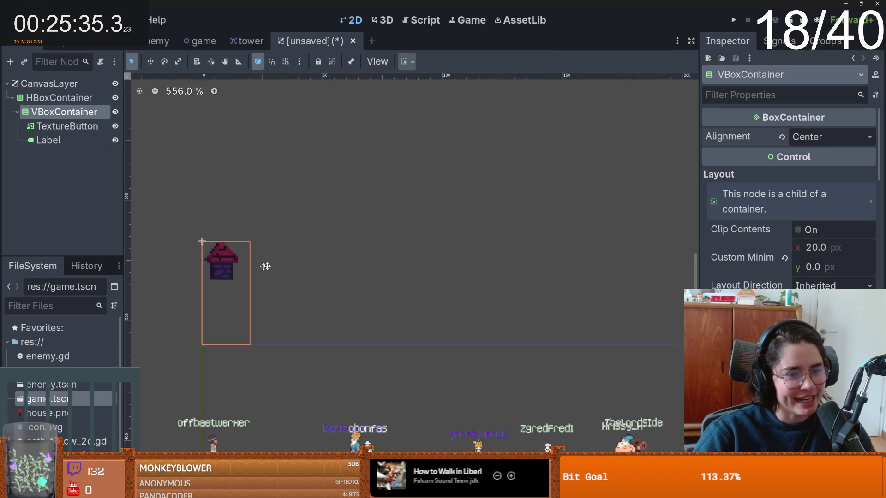
- Save the scene as ui.tscn
key("ctrl+s")
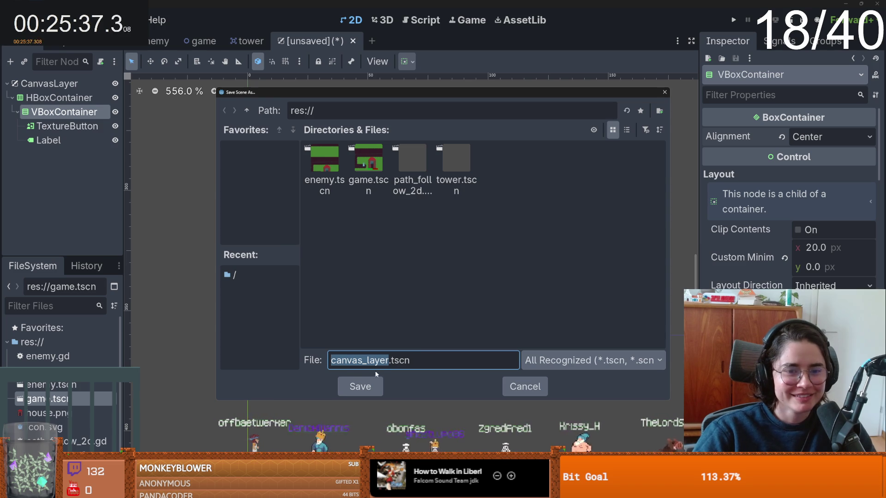
type("ui")
key("Return")
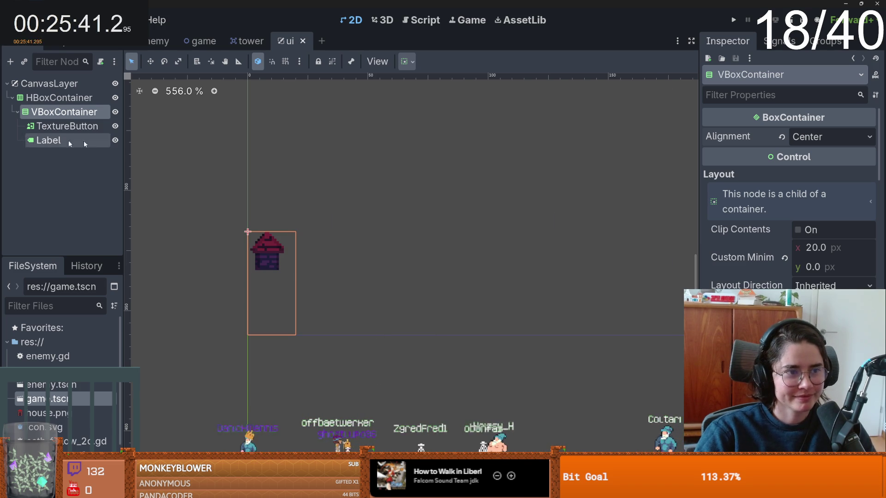
- Set the Label's text to 2 with centred horizontal alignment
left_click(47, 141)
left_click(796, 165)
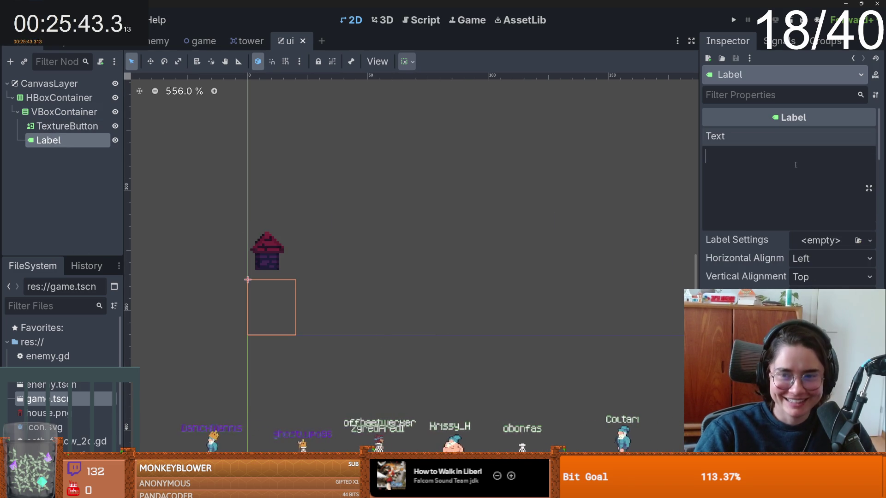
type("1")
key("BackSpace")
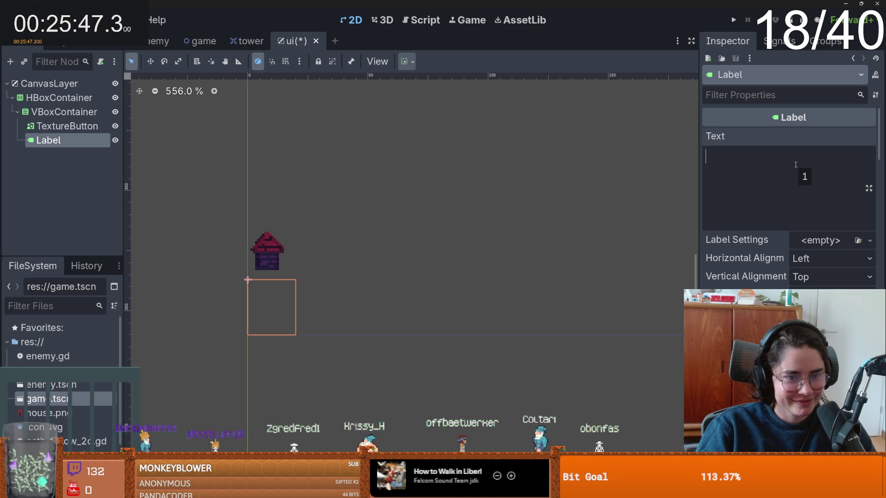
type("2")
scroll(796, 164, "down", 5)
scroll(796, 185, "down", 15)
scroll(760, 264, "up", 5)
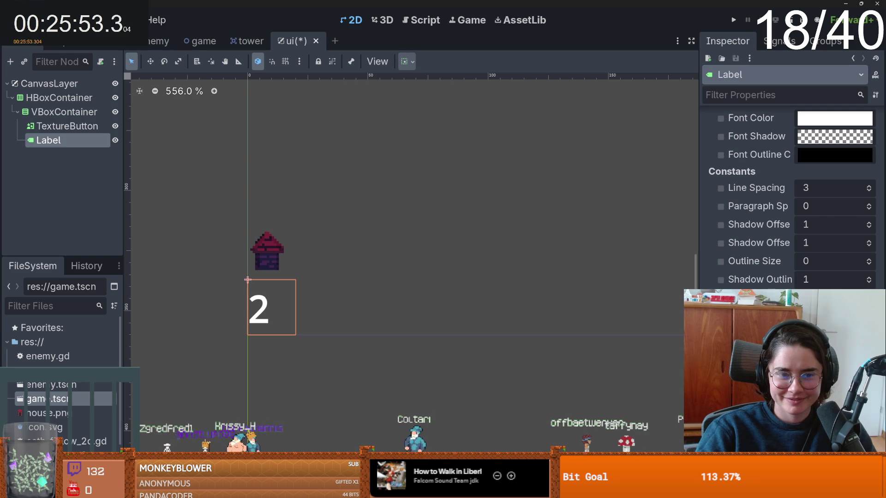
scroll(789, 193, "up", 5)
scroll(789, 193, "up", 12)
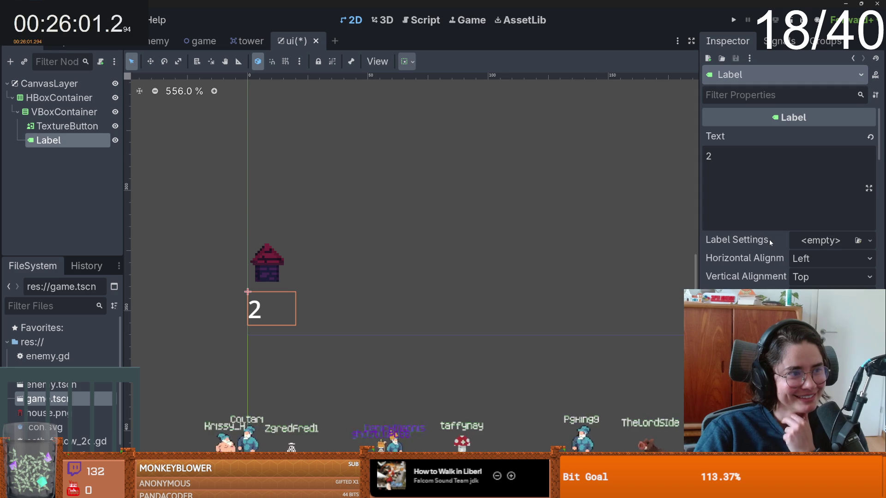
left_click(820, 258)
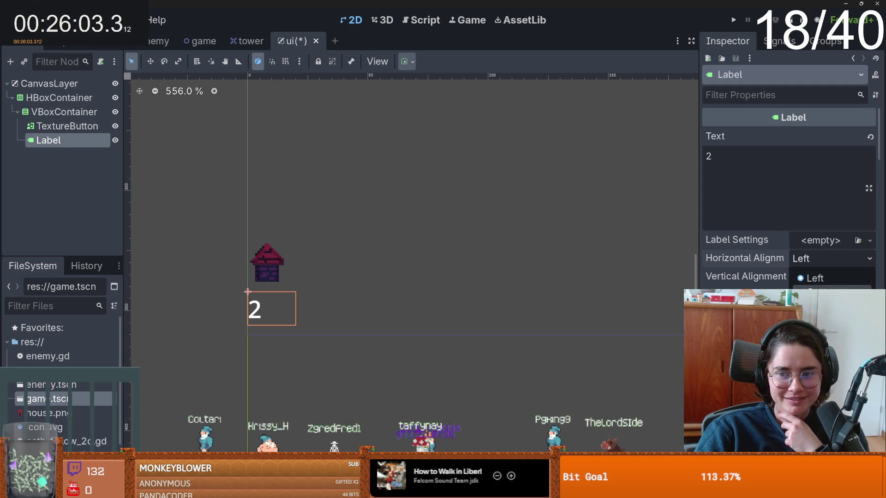
left_click(813, 292)
- Centre the HBoxContainer's alignment and lower its top edge slightly
left_click(65, 112)
left_click(60, 97)
left_click(811, 137)
left_click(812, 168)
scroll(522, 254, "down", 5)
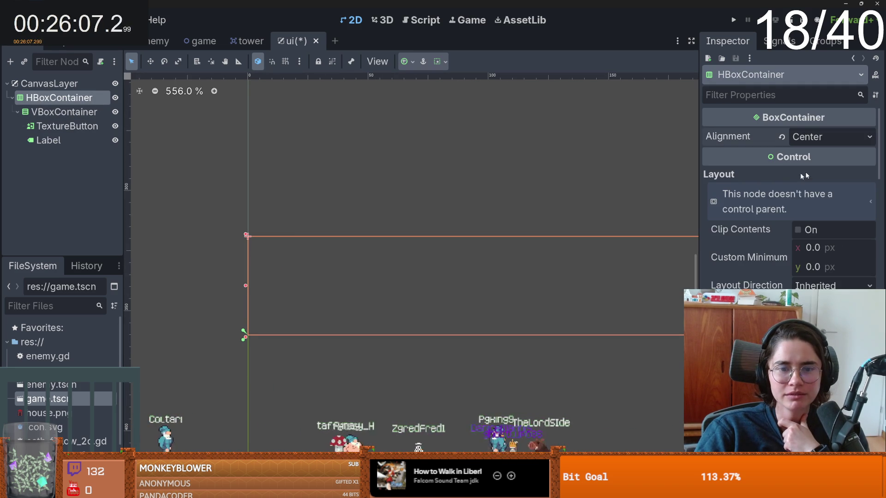
scroll(439, 258, "up", 1)
scroll(371, 261, "down", 2)
scroll(533, 251, "up", 1)
scroll(493, 283, "down", 3)
left_click_drag(478, 269, 478, 272)
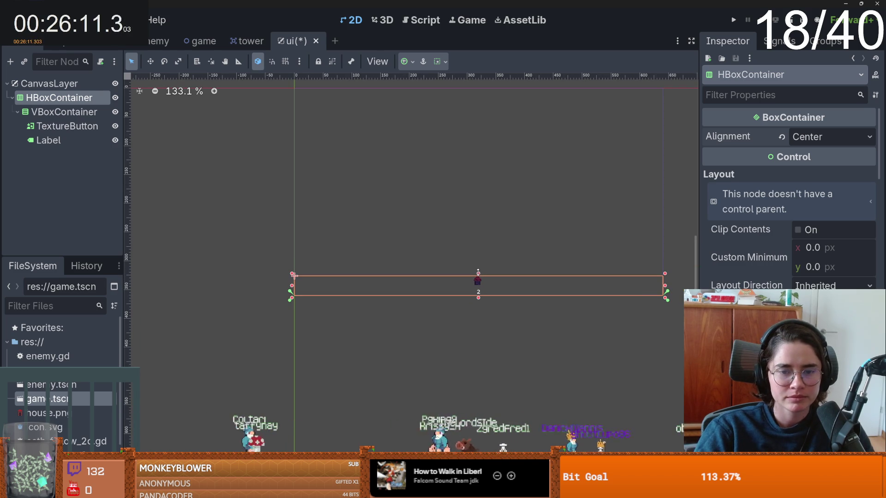
- Create a ColorRect and move it above the HBoxContainer in the scene tree
right_click(31, 97)
left_click(64, 107)
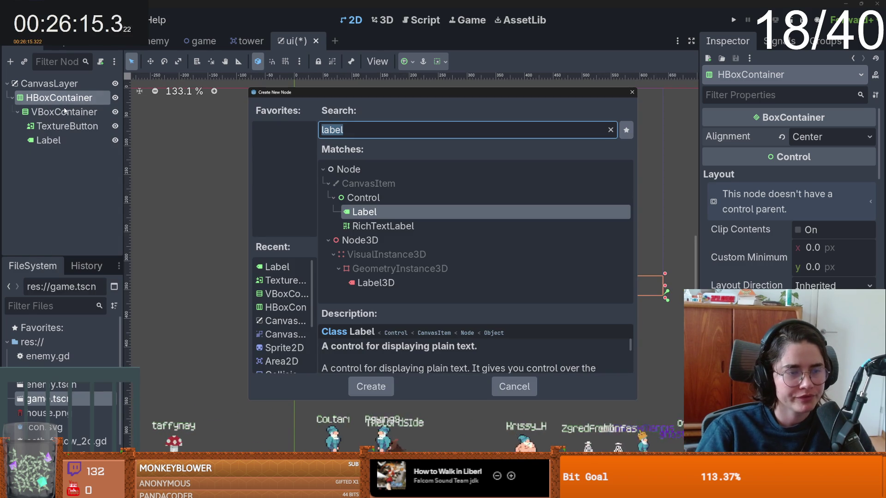
type("color")
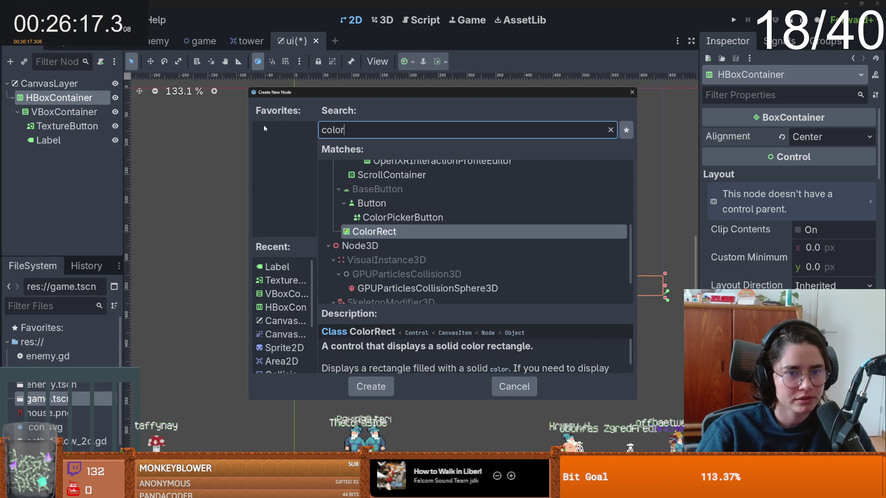
key("Return")
left_click_drag(60, 154, 56, 92)
left_click_drag(56, 93, 56, 91)
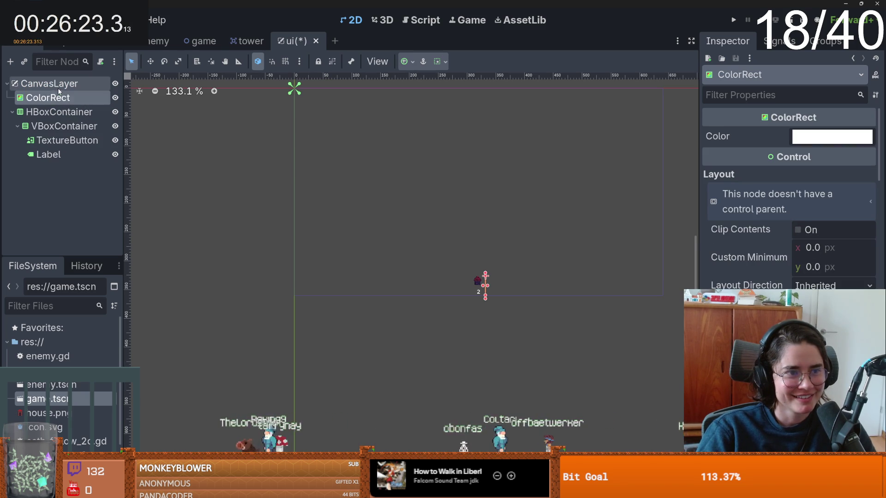
- Colour the ColorRect magenta and widen it into a bar
left_click(848, 141)
left_click_drag(831, 168, 828, 170)
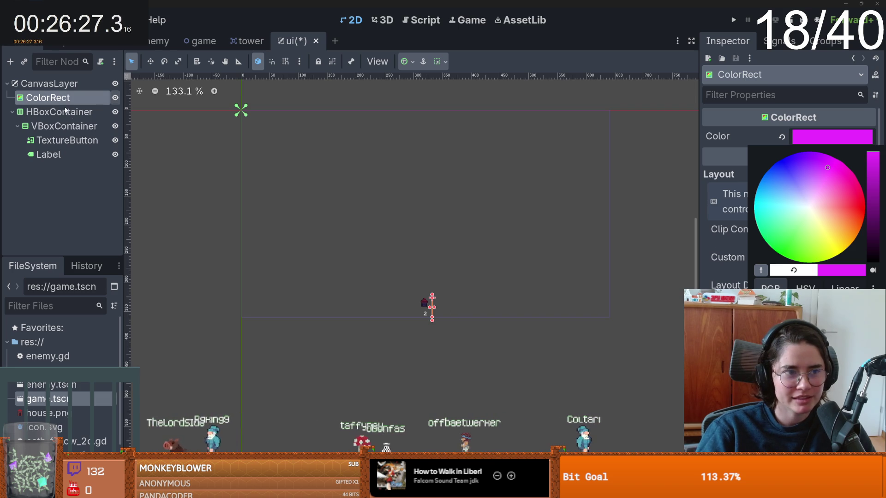
left_click(434, 315)
scroll(432, 306, "up", 5)
left_click_drag(432, 301, 655, 301)
- Apply the Bottom Wide anchor preset and raise the ColorRect's top edge into a tall band
left_click(409, 61)
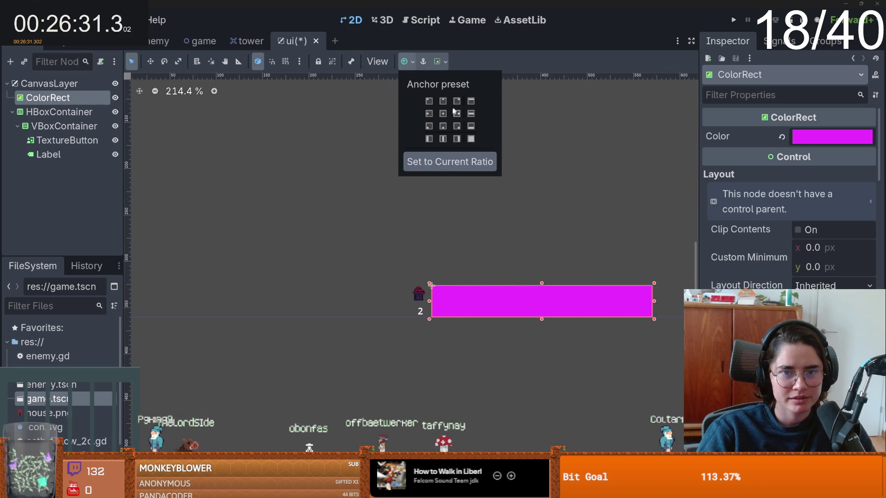
left_click(472, 128)
scroll(430, 311, "down", 2)
left_click(429, 310)
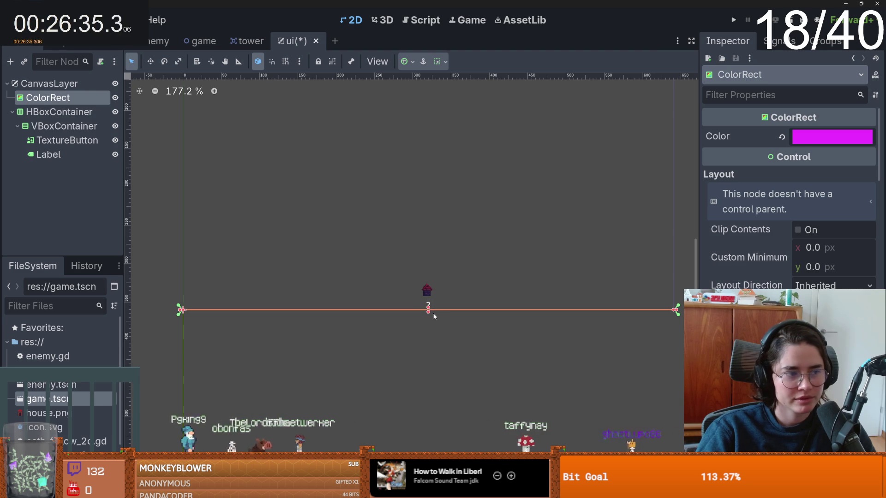
scroll(433, 317, "up", 5)
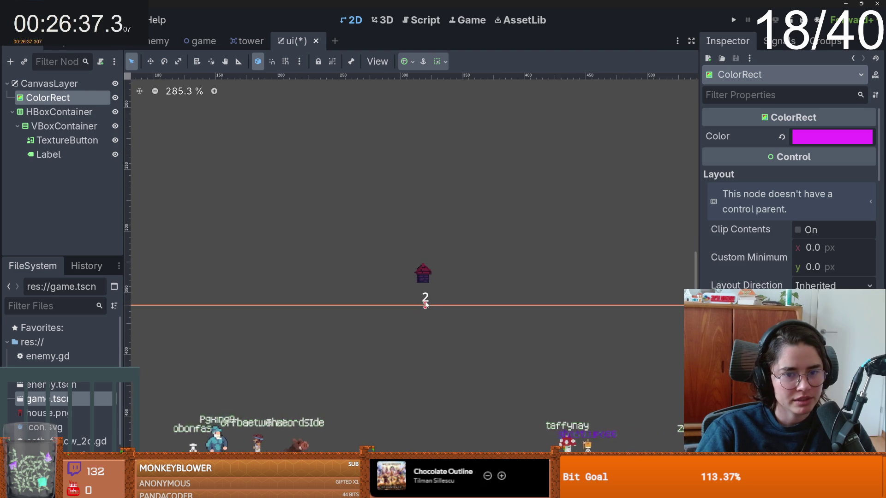
left_click_drag(426, 305, 426, 257)
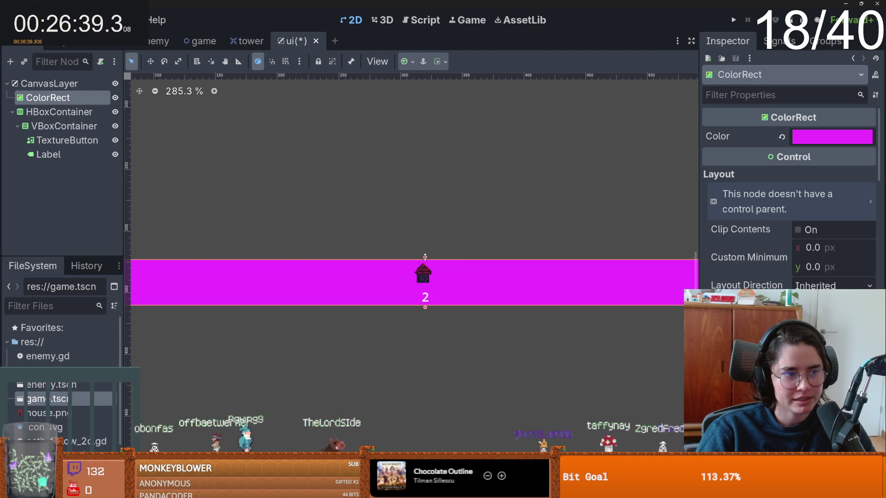
scroll(460, 267, "up", 1)
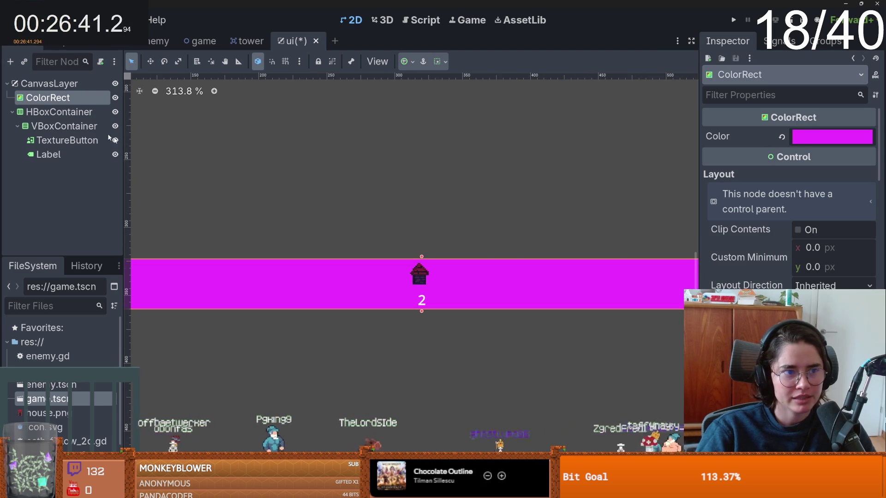
right_click(78, 97)
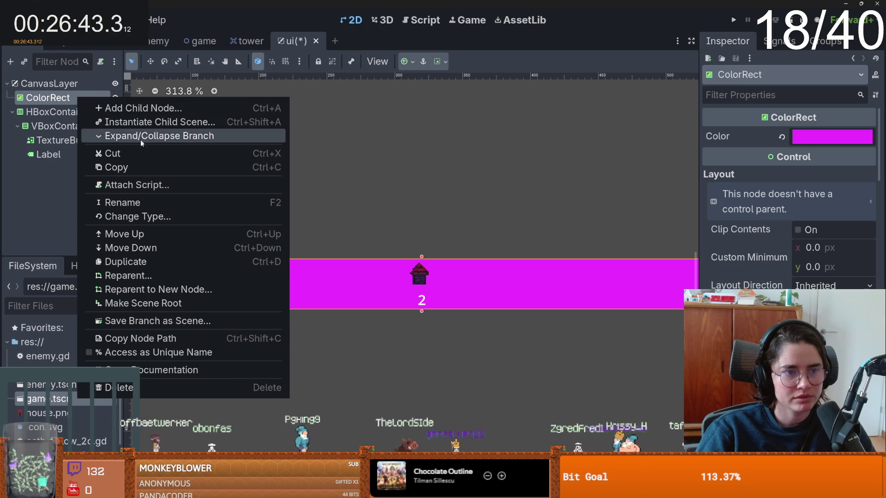
- Change the ColorRect's type to TextureRect and inspect its texture options
left_click(138, 211)
type("texture")
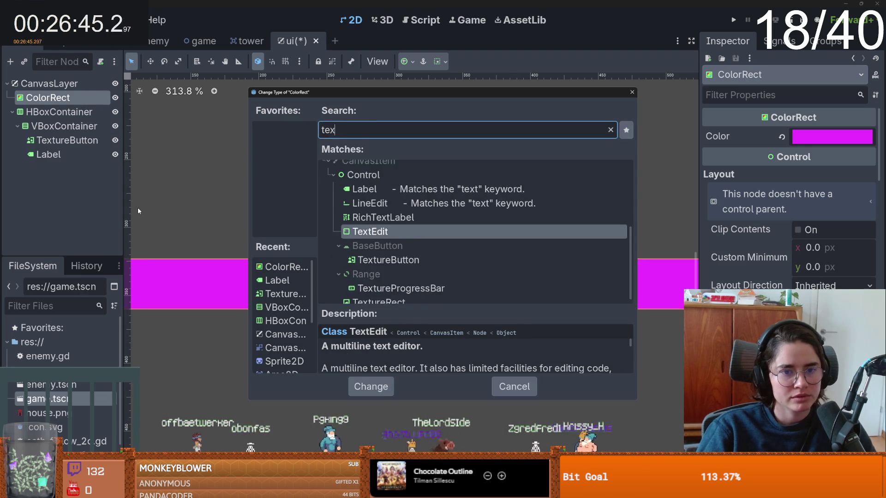
key("Return")
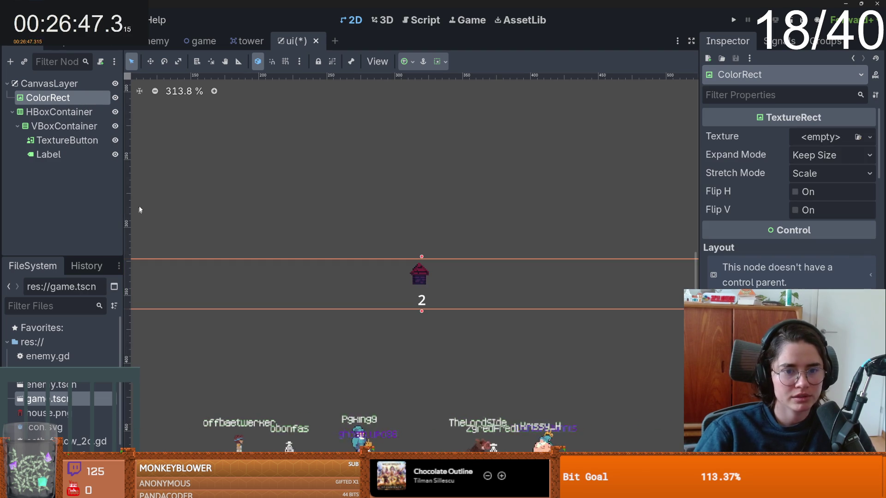
left_click(847, 144)
left_click(821, 139)
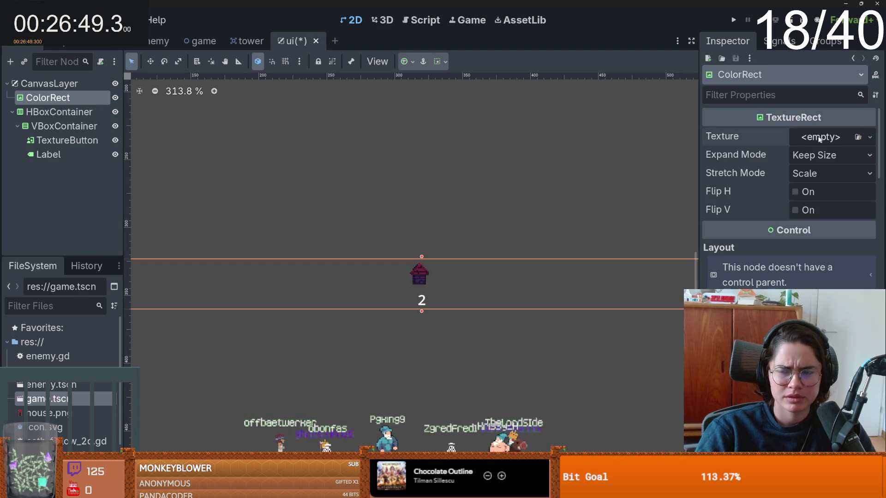
- Change the node's type again, this time to Panel, and review its inspector properties
right_click(74, 99)
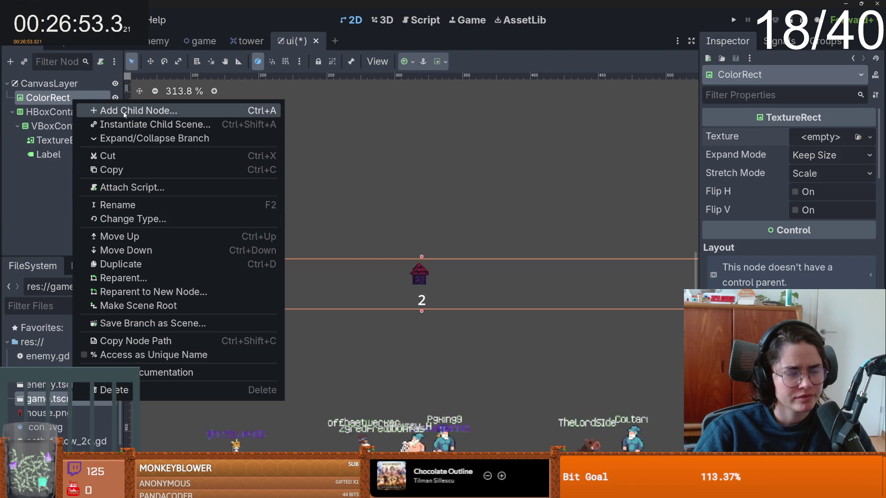
left_click(125, 220)
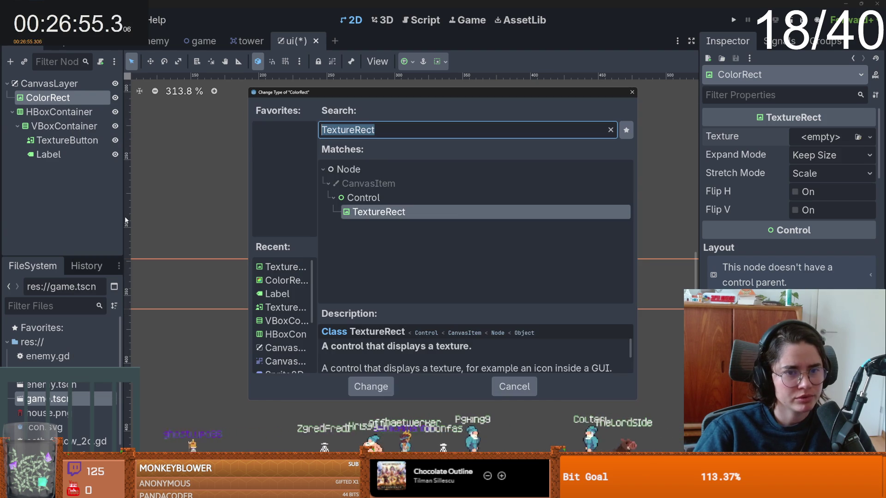
type("pa")
key("Escape")
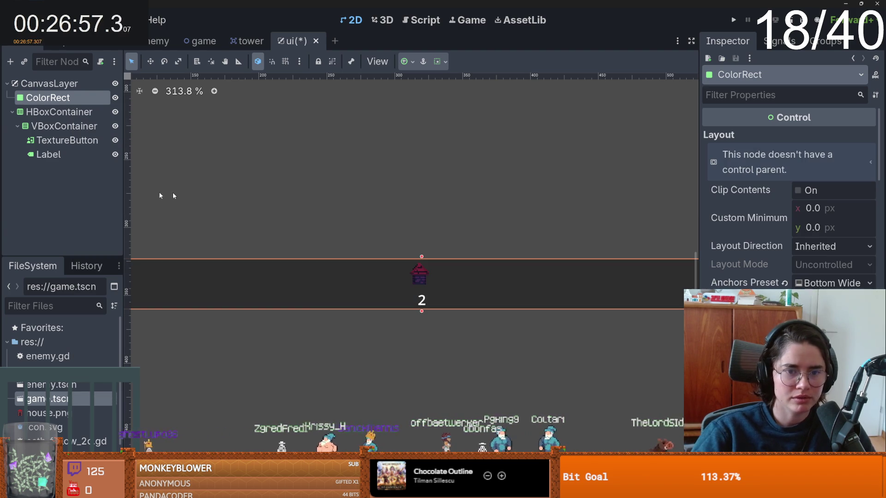
scroll(786, 171, "down", 15)
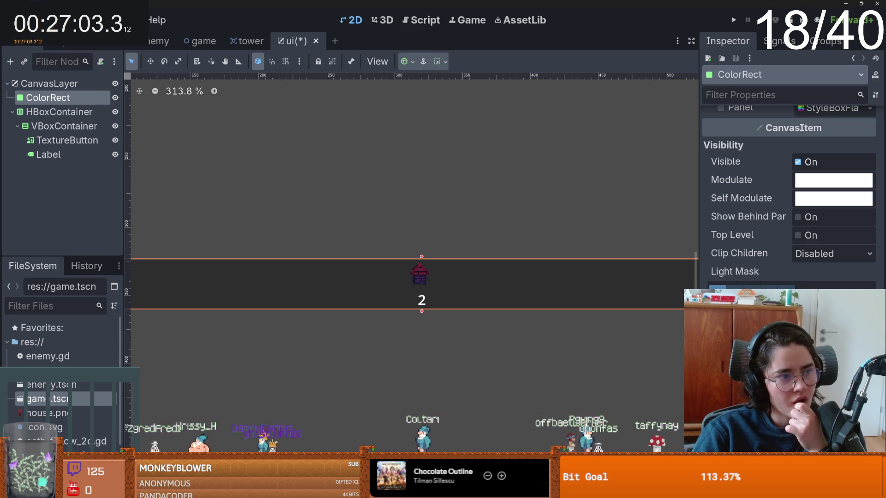
scroll(789, 194, "down", 5)
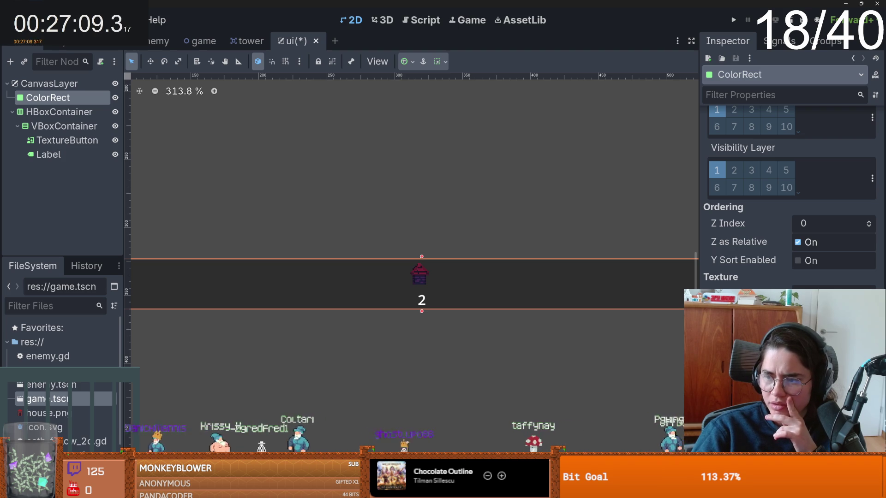
scroll(814, 269, "down", 4)
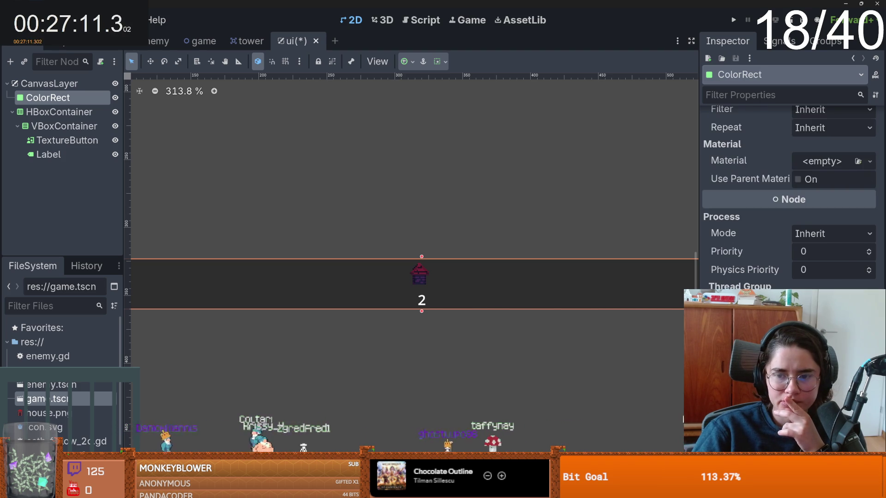
scroll(815, 269, "up", 10)
scroll(789, 198, "up", 5)
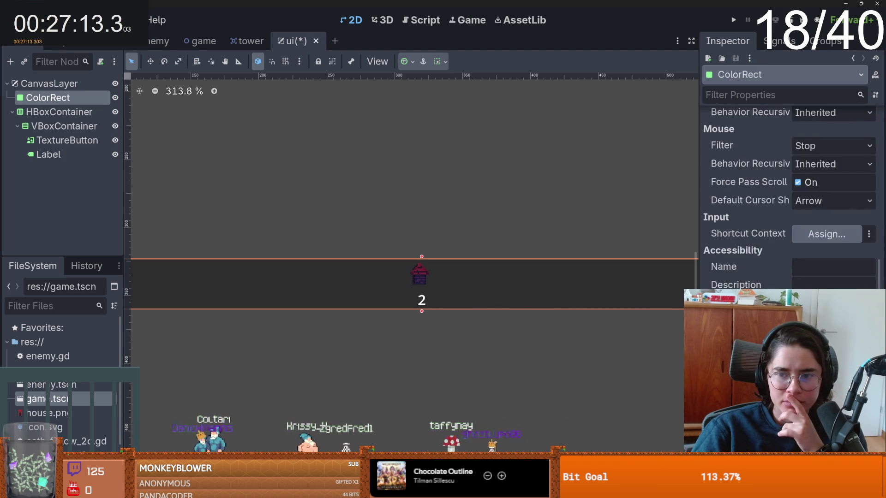
scroll(789, 199, "up", 8)
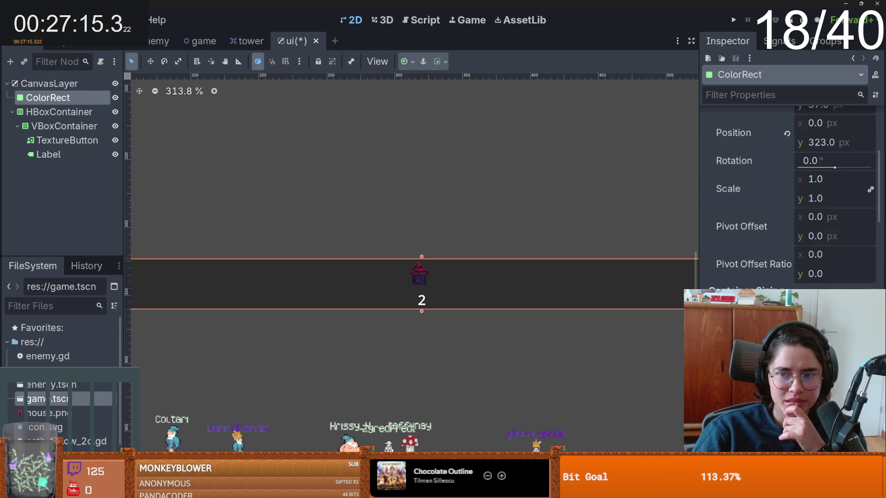
scroll(789, 198, "down", 12)
scroll(789, 207, "down", 6)
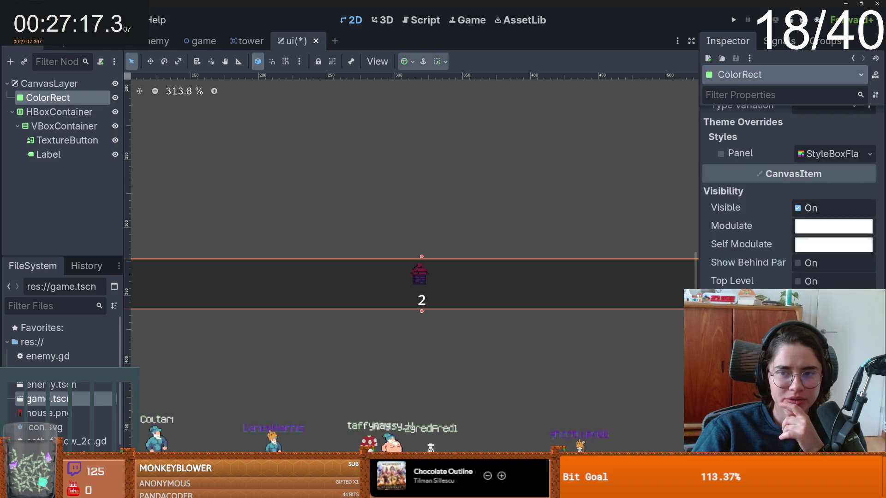
scroll(789, 208, "up", 7)
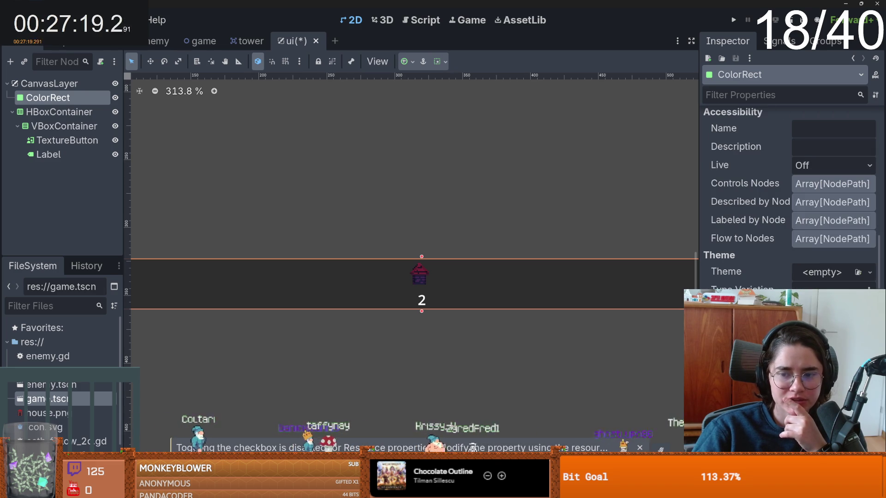
- Give the Panel style override a new StyleBoxFlat with a muted-green background colour
scroll(789, 208, "down", 4)
scroll(790, 208, "up", 2)
left_click(870, 246)
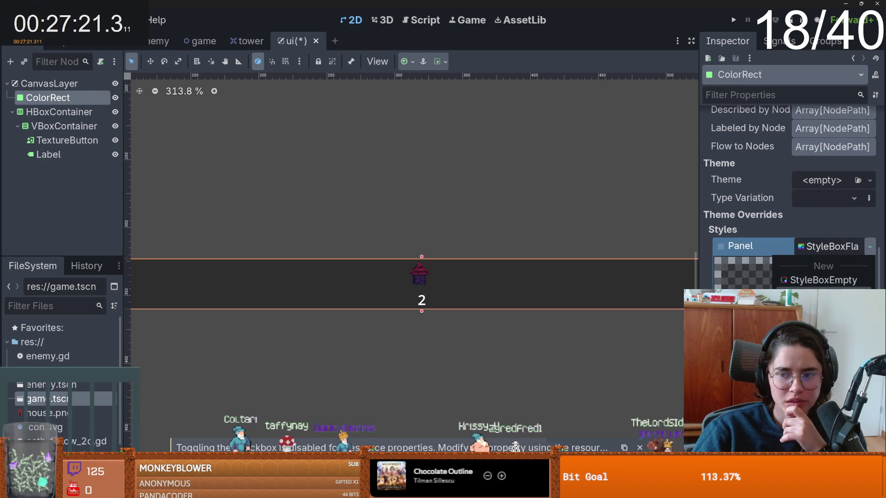
left_click(822, 294)
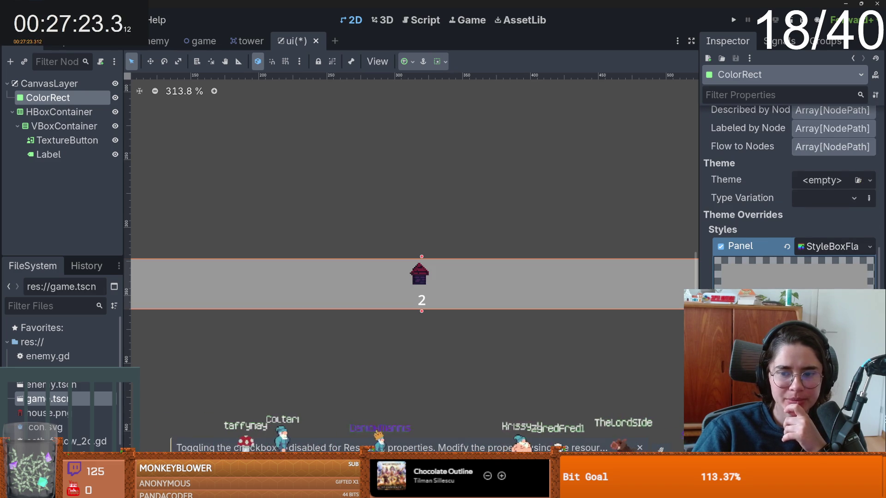
scroll(822, 283, "down", 2)
left_click(822, 282)
mouse_move(801, 92)
left_mouse_down()
mouse_move(827, 79)
mouse_move(826, 88)
left_mouse_up()
mouse_move(873, 53)
left_mouse_down()
mouse_move(873, 93)
mouse_move(873, 62)
left_mouse_up()
left_click(792, 102)
left_click_drag(791, 102, 798, 81)
left_click(724, 239)
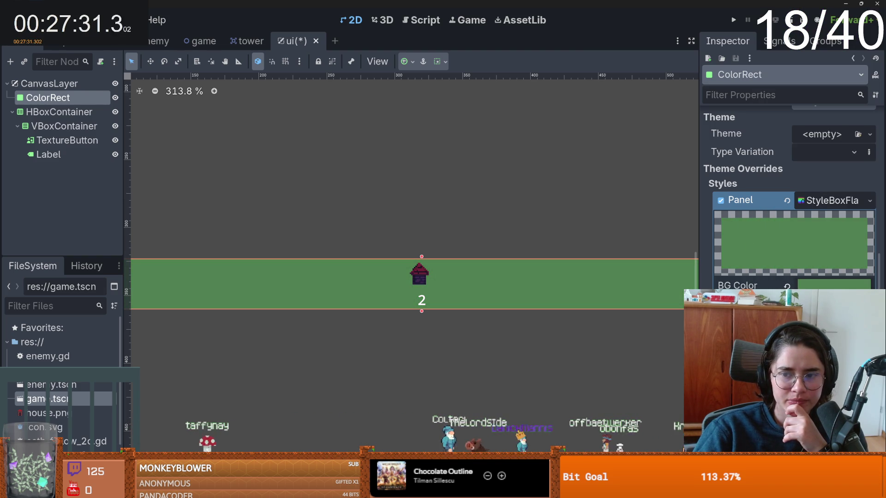
- Try a 10 px left border width, undo it, and save the ui scene
scroll(790, 194, "down", 3)
left_click(821, 284)
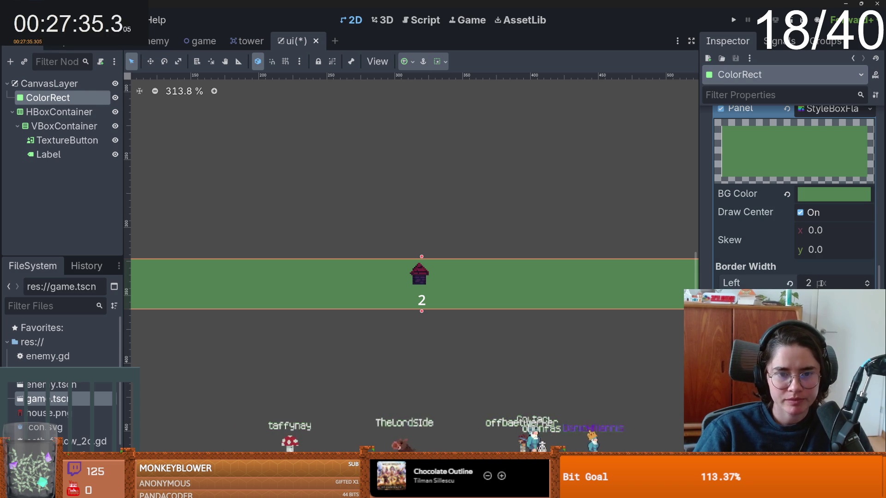
left_click(834, 194)
key("Escape")
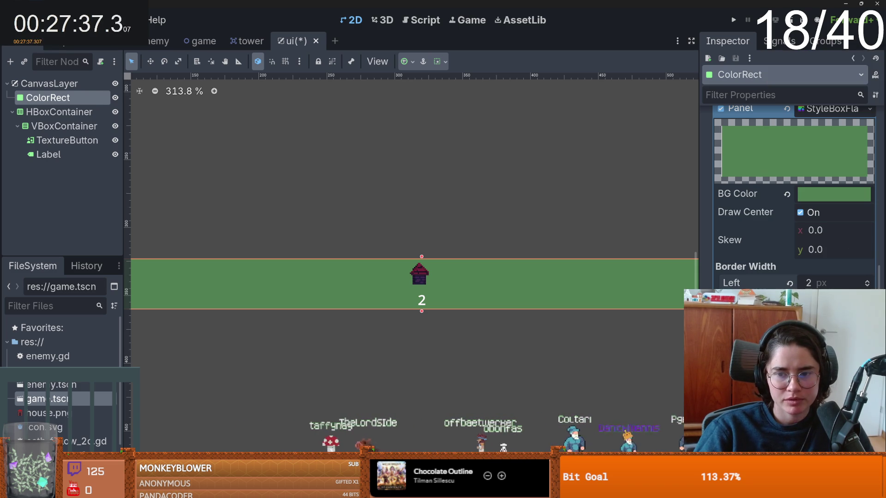
type("10")
key("Return")
key("ctrl+z")
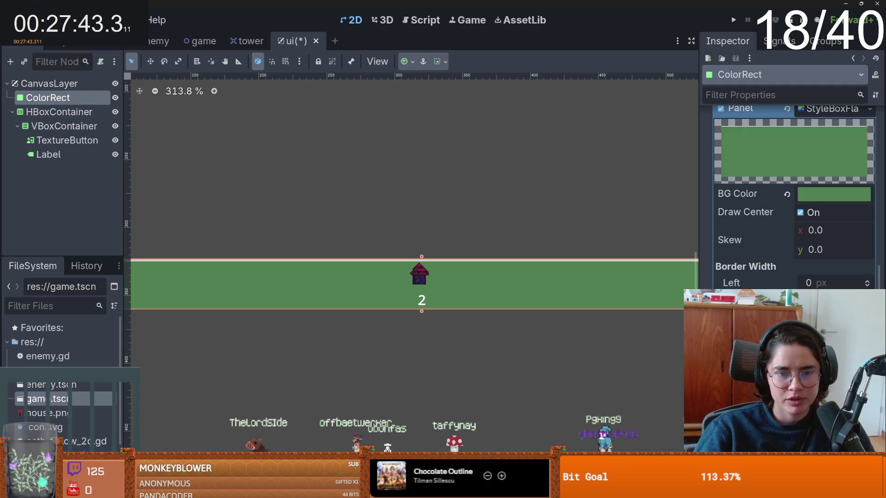
scroll(507, 284, "down", 5)
left_click(494, 351)
scroll(494, 351, "down", 1)
scroll(494, 351, "up", 1)
key("ctrl+s")
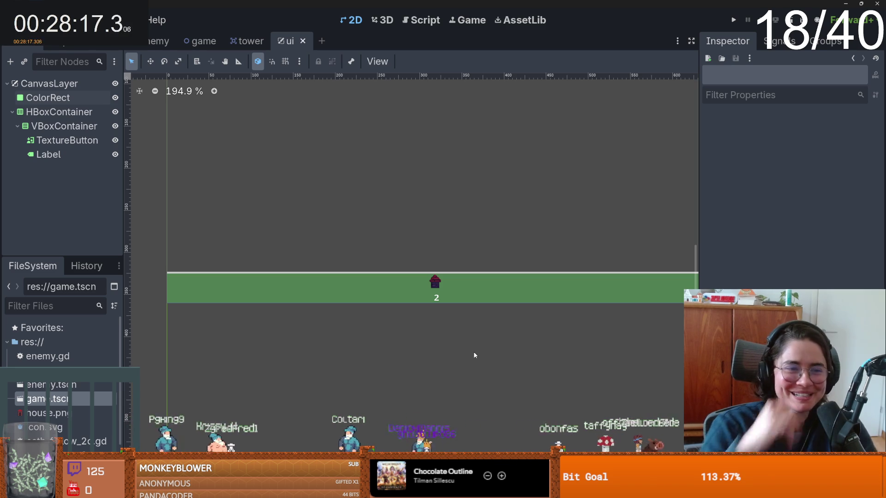
left_click_drag(405, 170, 380, 172)
key("ctrl+s")
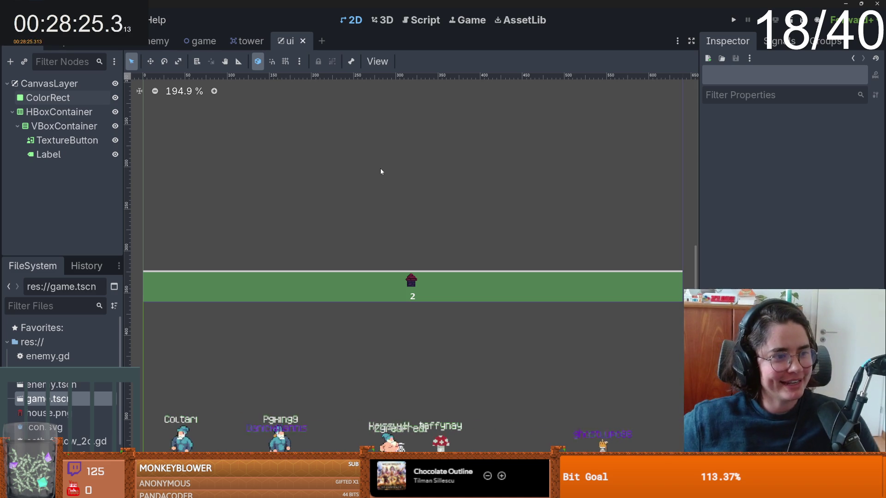
left_click_drag(374, 235, 408, 226)
key("ctrl+s")
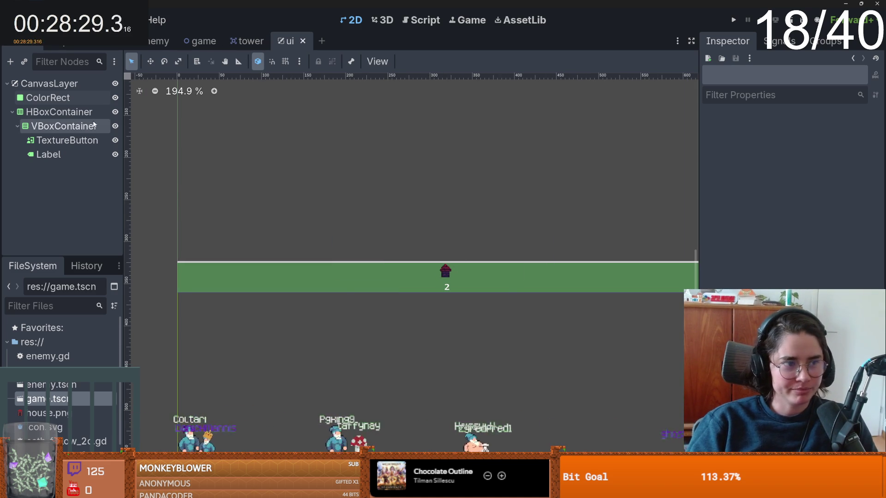
- In the game scene, select the path TileMapLayer and open its TileSet sources panel
left_click(252, 41)
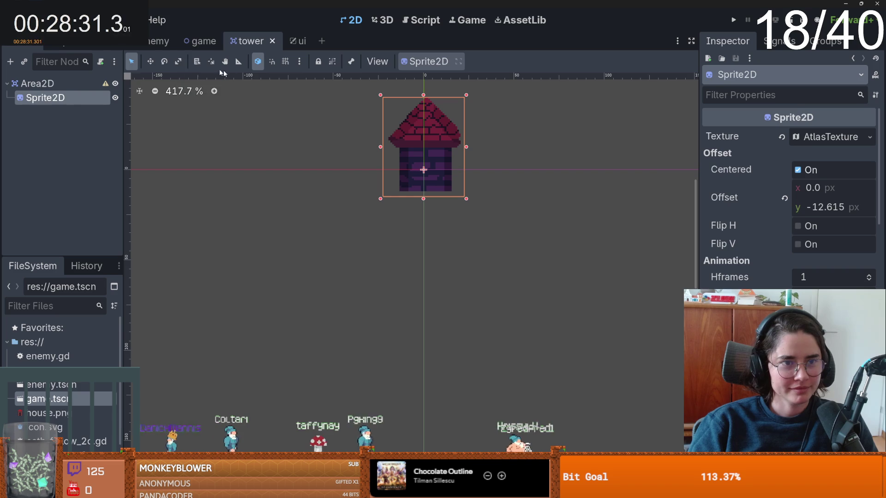
left_click(187, 41)
scroll(374, 230, "down", 2)
scroll(285, 197, "up", 1)
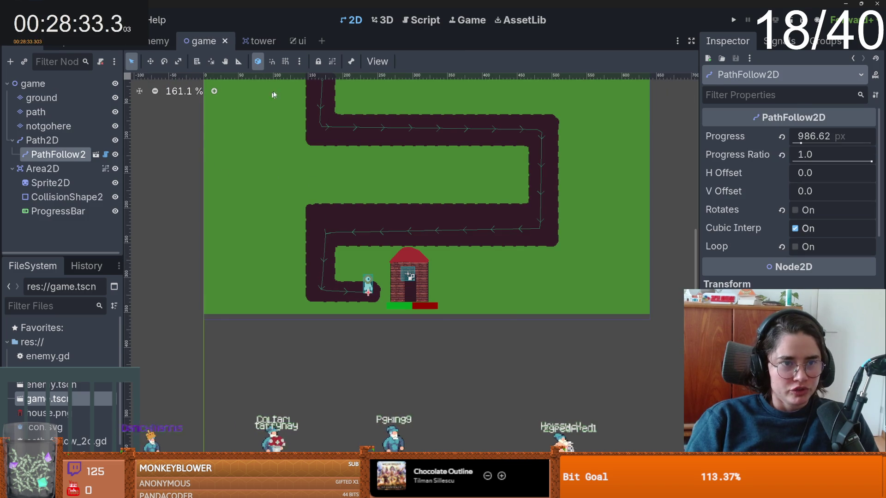
left_click(48, 126)
left_click(41, 111)
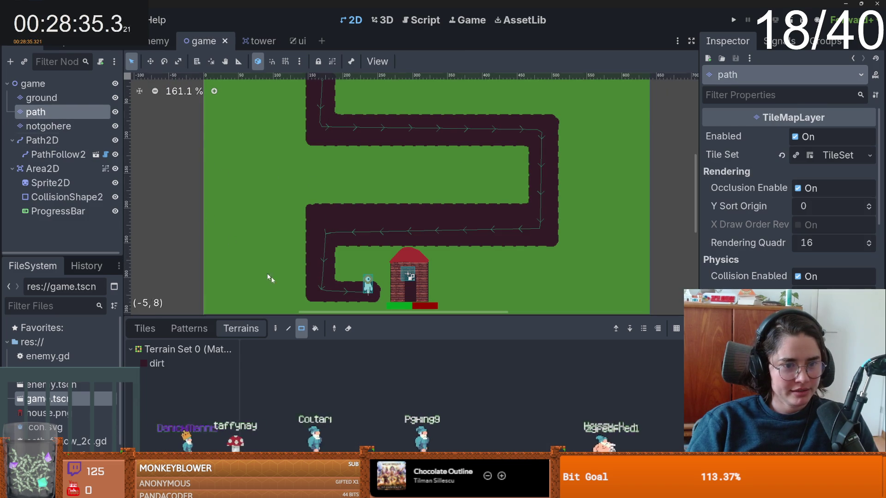
left_click_drag(304, 317, 311, 261)
left_click(416, 491)
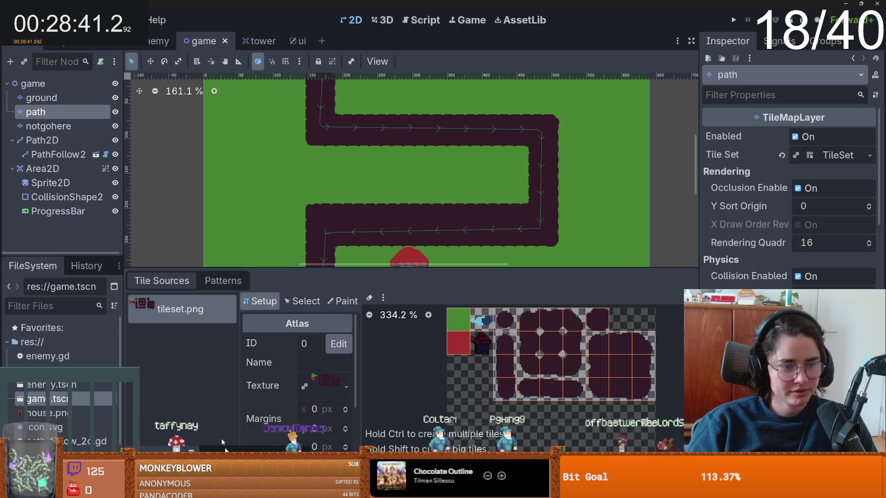
- Add a Scenes Collection named 'tower' holding tower.tscn as a scene tile, then return to the tower scene
left_click(134, 442)
left_click(341, 342)
type("tower")
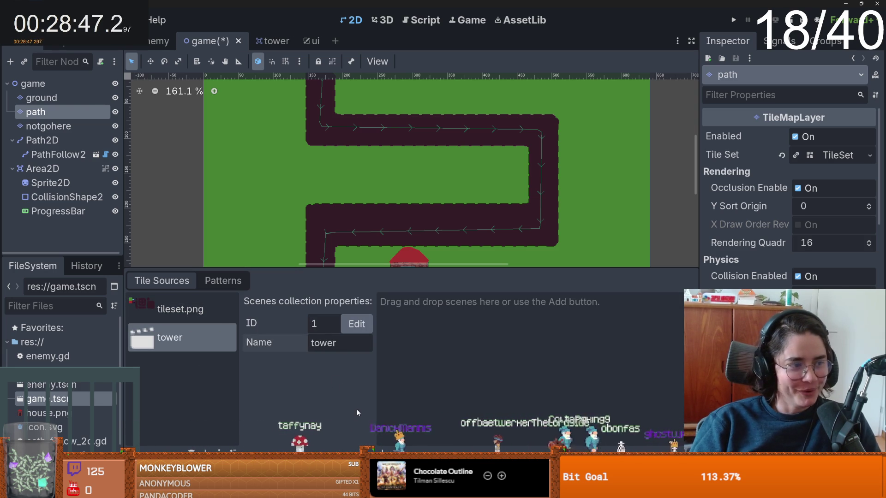
left_click(382, 450)
double_click(458, 162)
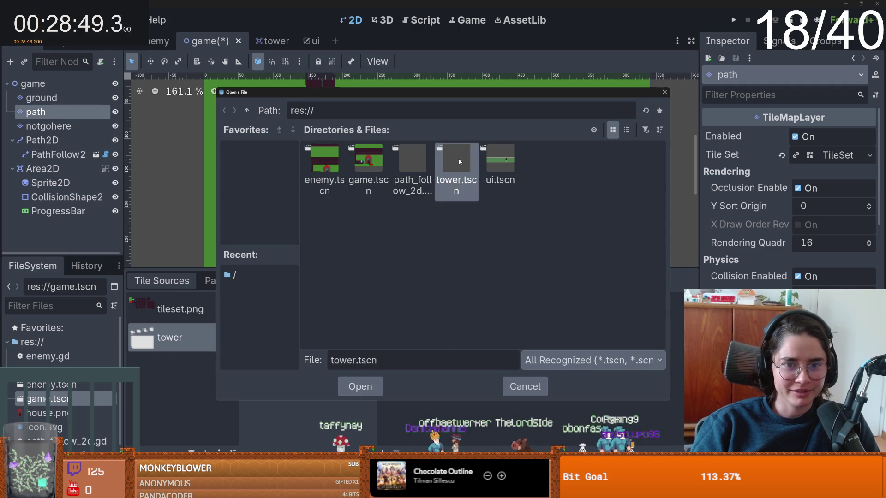
left_click(388, 308)
left_click(402, 165)
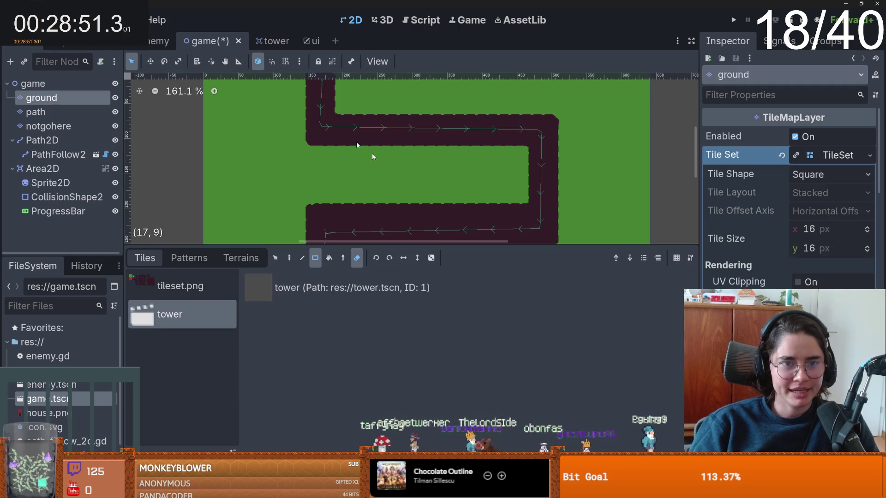
left_click(273, 44)
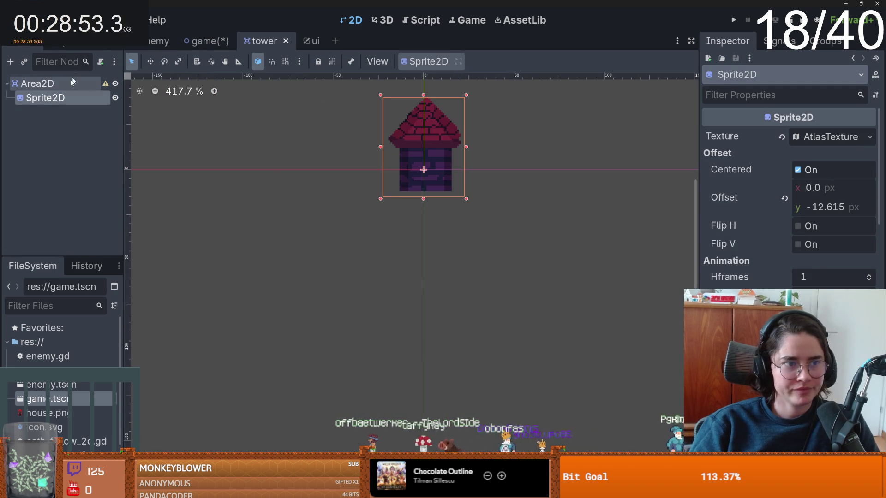
- Add a CollisionShape2D under the tower's Area2D with a new RectangleShape2D
right_click(70, 84)
left_click(77, 92)
type("collisi")
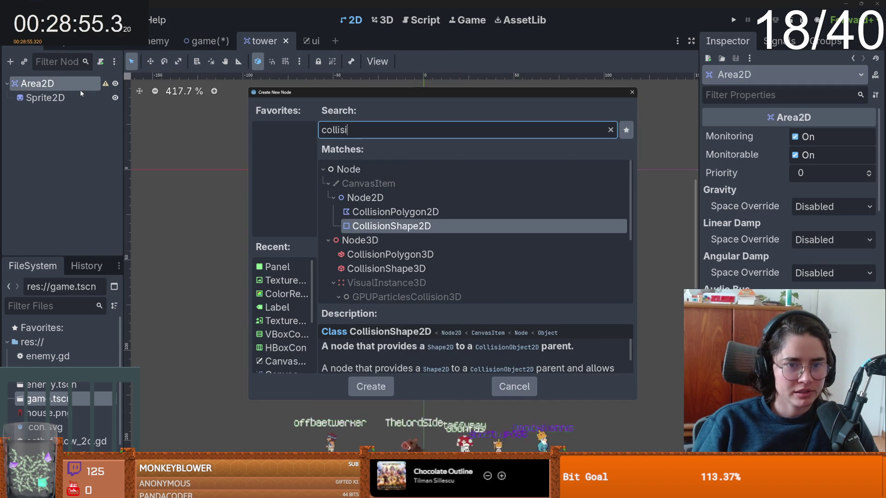
key("Return")
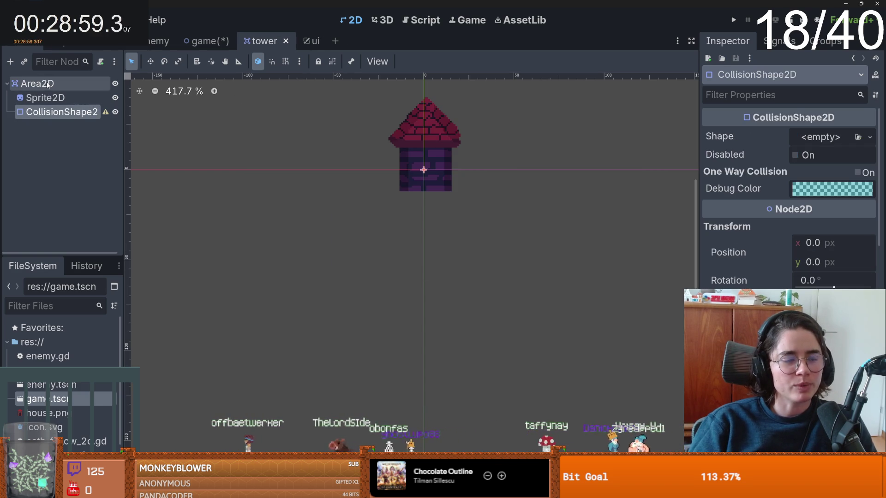
left_click(48, 84)
left_click(56, 113)
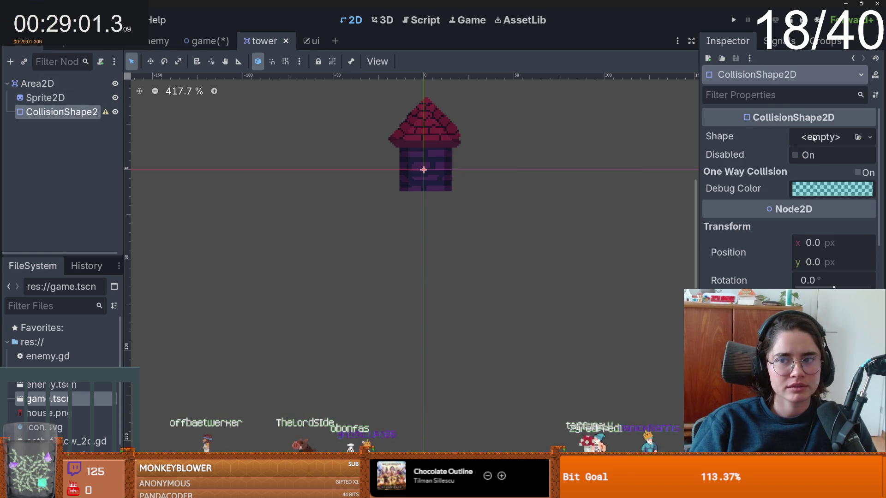
left_click(869, 137)
left_click(790, 226)
- Resize the collision rectangle to cover the tower body and save the tower scene
scroll(402, 135, "up", 2)
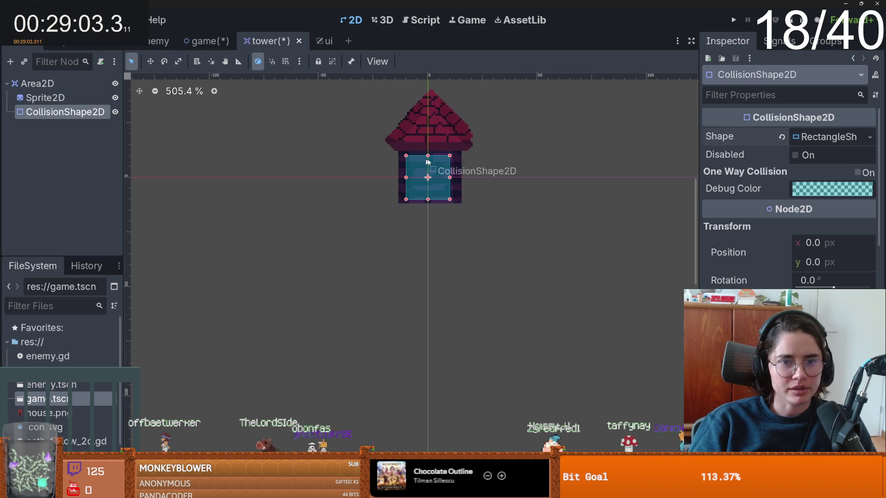
left_click_drag(428, 157, 429, 111)
mouse_move(450, 155)
left_mouse_down()
mouse_move(458, 155)
mouse_move(398, 157)
left_mouse_up()
left_click(203, 41)
key("ctrl+s")
- Drag the PathFollow2D Progress value back to move the enemy partway along its path
left_click(51, 155)
right_click(50, 155)
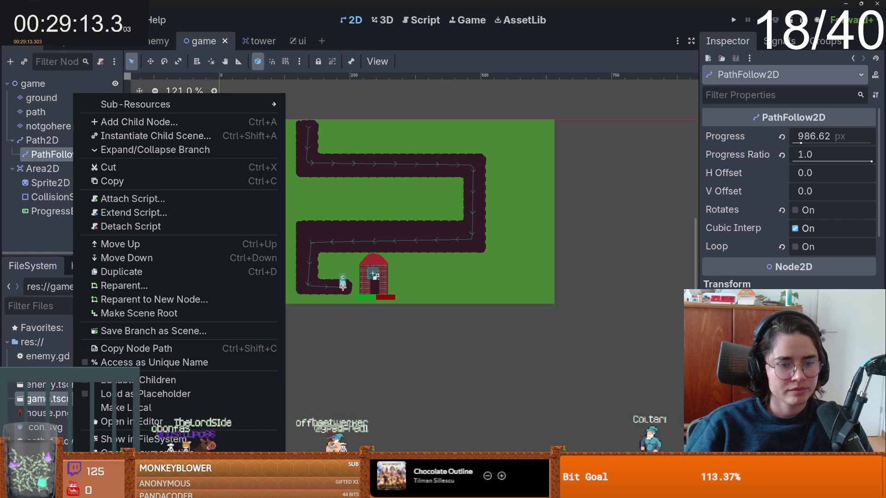
key("Delete")
left_click(474, 259)
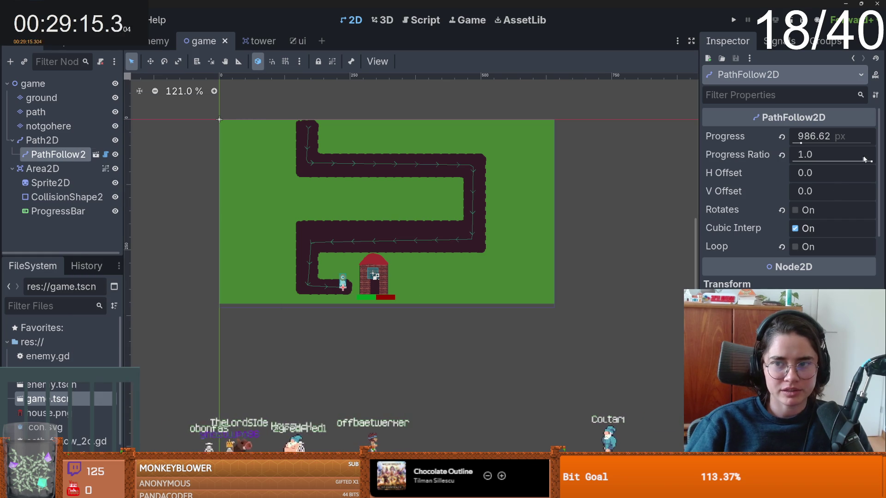
left_click_drag(826, 136, 812, 136)
mouse_move(868, 161)
left_mouse_down()
mouse_move(794, 161)
mouse_move(803, 161)
left_mouse_up()
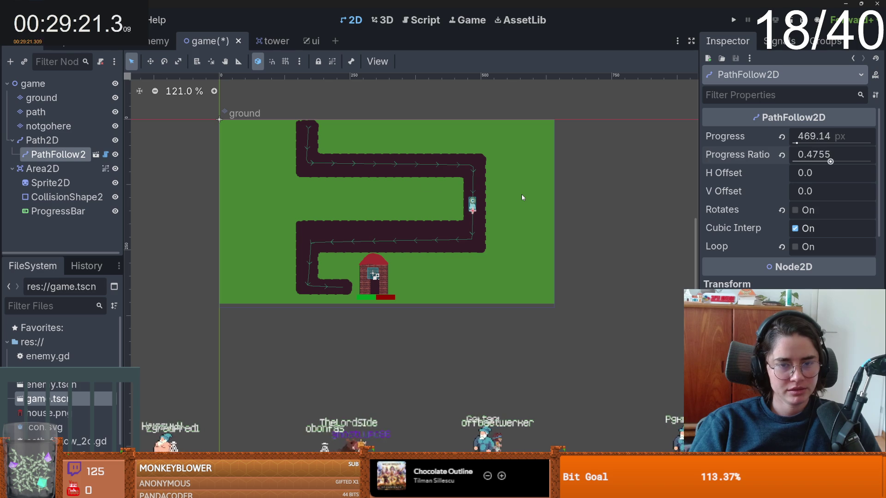
left_click(273, 46)
- Add a child Area2D under the tower root and rename it ShootRadius
right_click(49, 85)
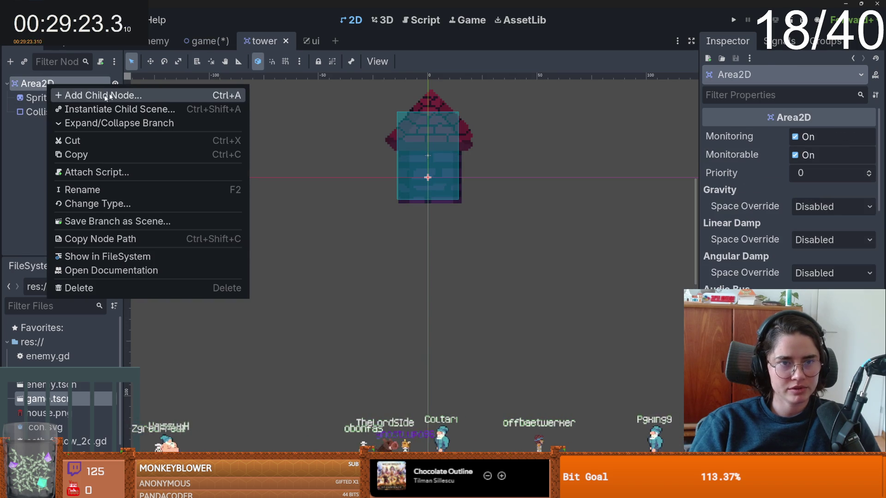
left_click(145, 92)
type("area")
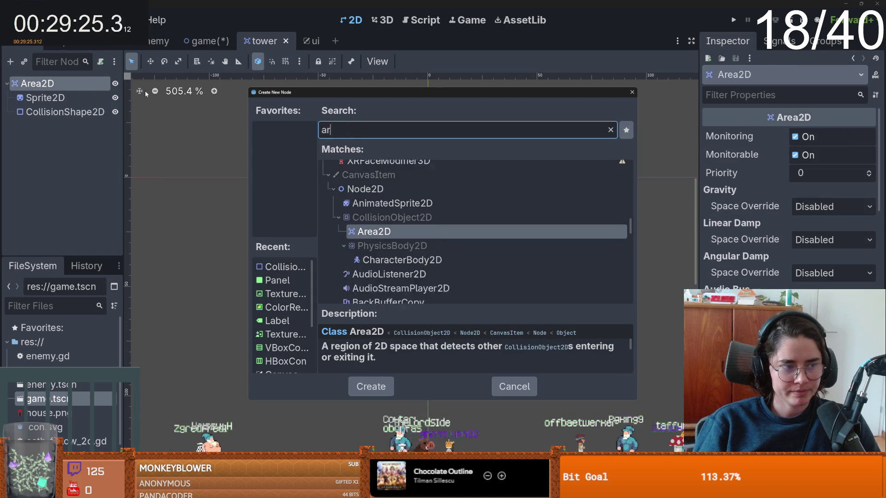
key("Return")
key("F2")
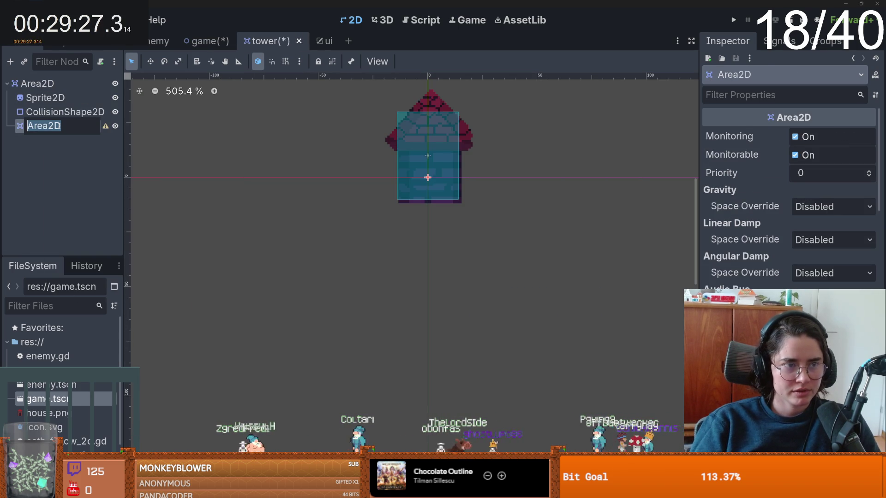
type("Sho")
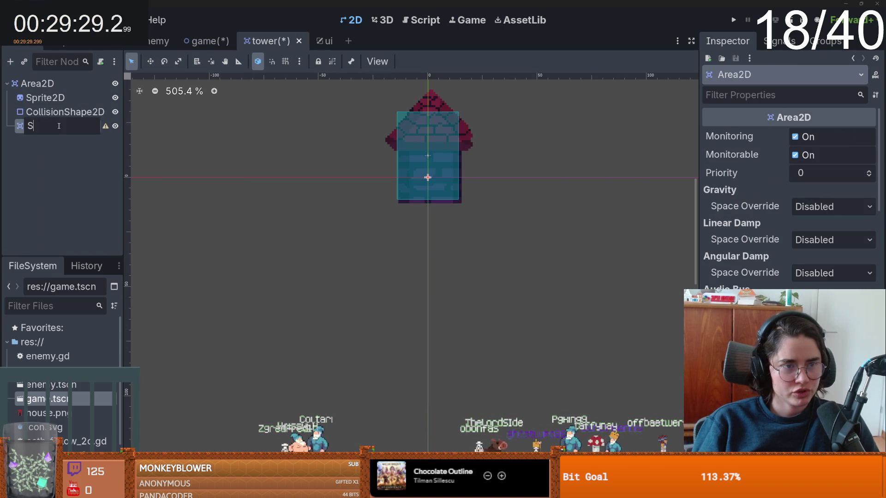
type("otRadu")
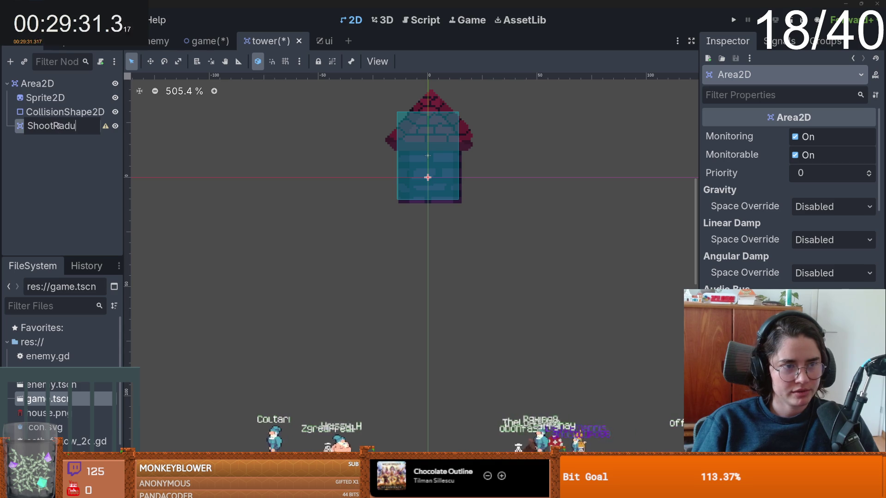
key("Return")
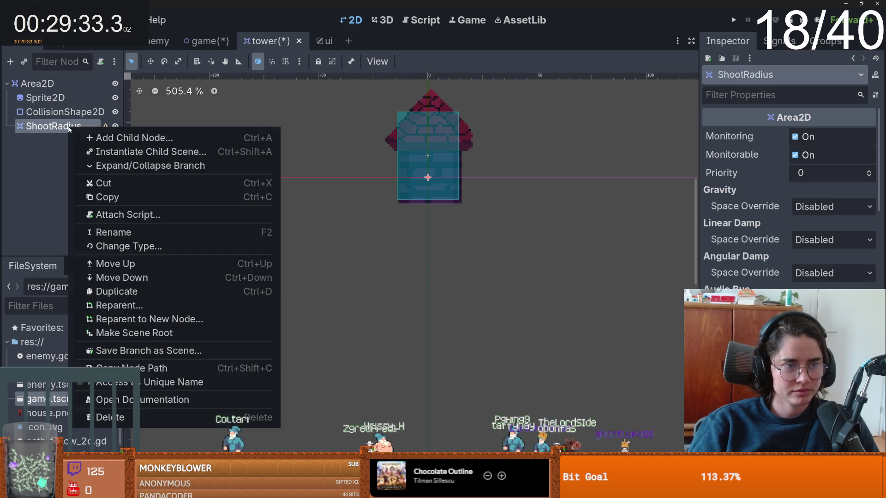
- Give ShootRadius a CollisionShape2D with a large CircleShape2D around the tower, and save
key("ctrl+a")
type("collisi")
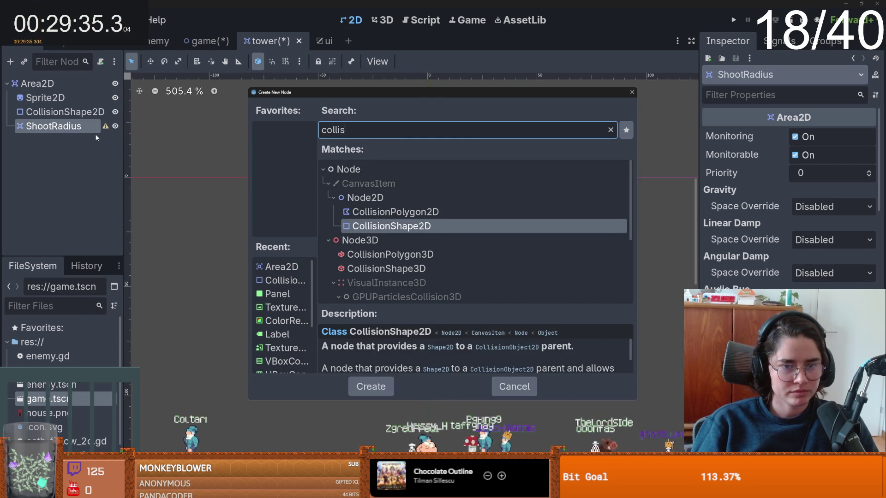
key("Return")
left_click(827, 137)
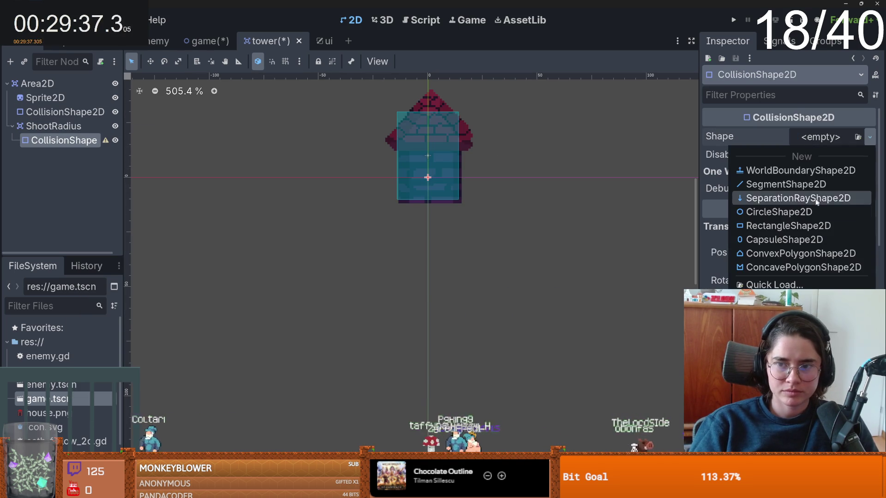
left_click(739, 212)
left_click_drag(450, 177, 595, 202)
key("ctrl+s")
- Save the game scene, then switch to the ui scene
left_click(217, 42)
key("ctrl+s")
scroll(325, 142, "up", 5)
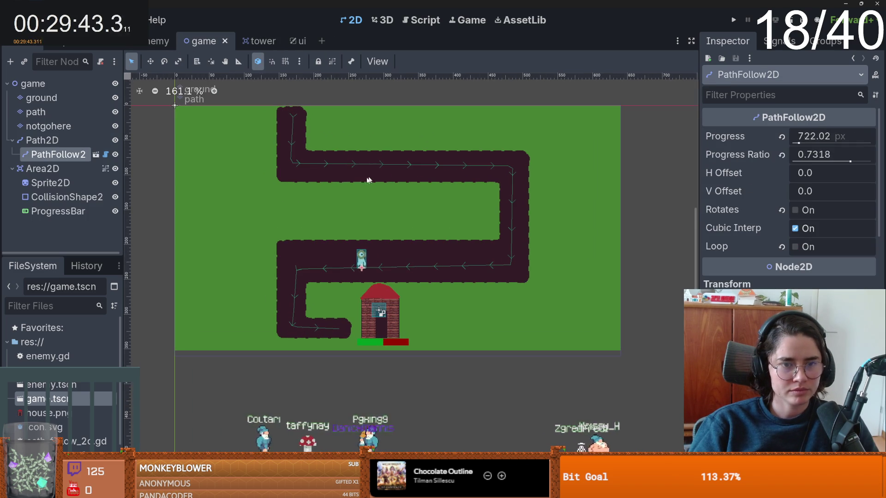
scroll(370, 216, "down", 1)
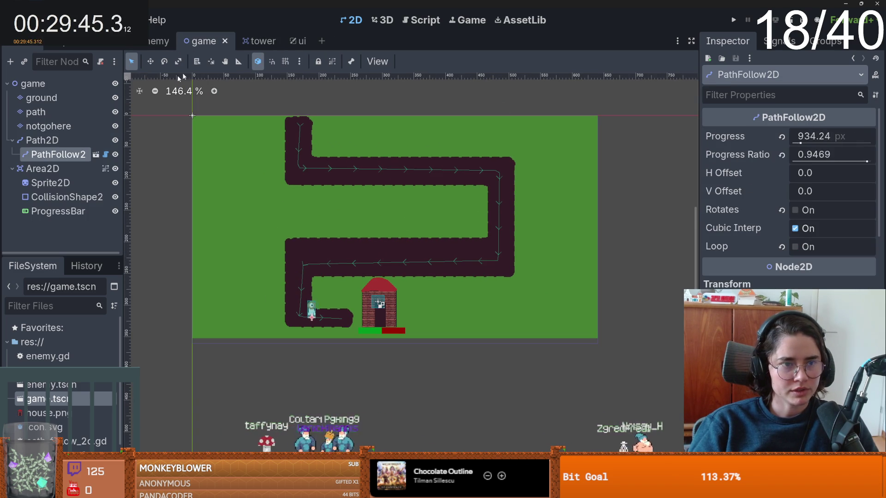
left_click(298, 41)
scroll(263, 171, "down", 5)
scroll(264, 170, "up", 3)
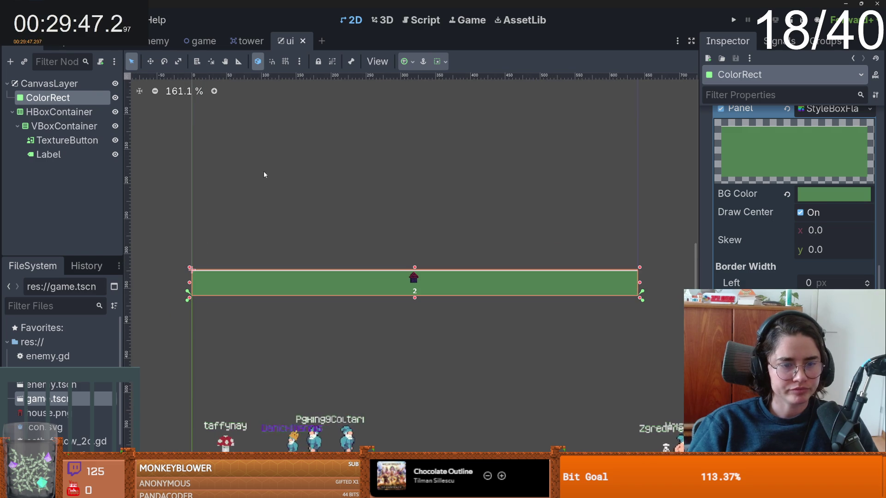
- Add a Label child under CanvasLayer and set its Text to 'coins:'
scroll(232, 228, "up", 2)
left_click(12, 112)
right_click(52, 83)
left_click(86, 100)
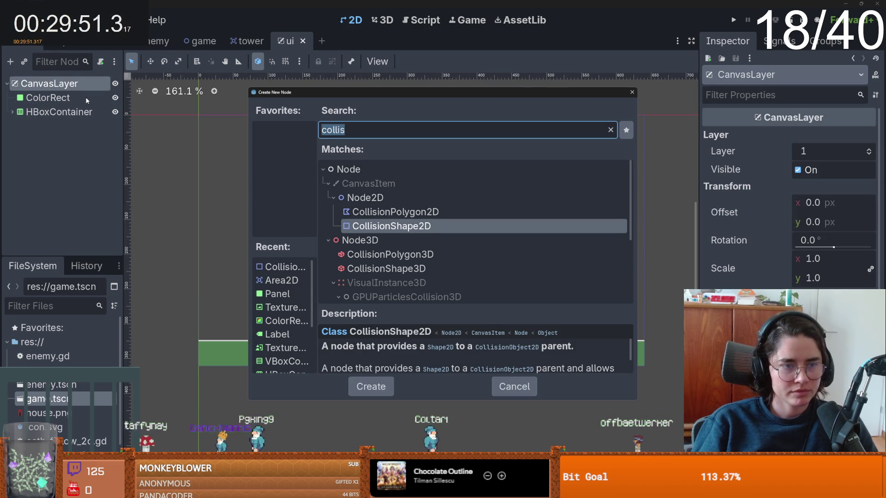
type("labe")
key("Return")
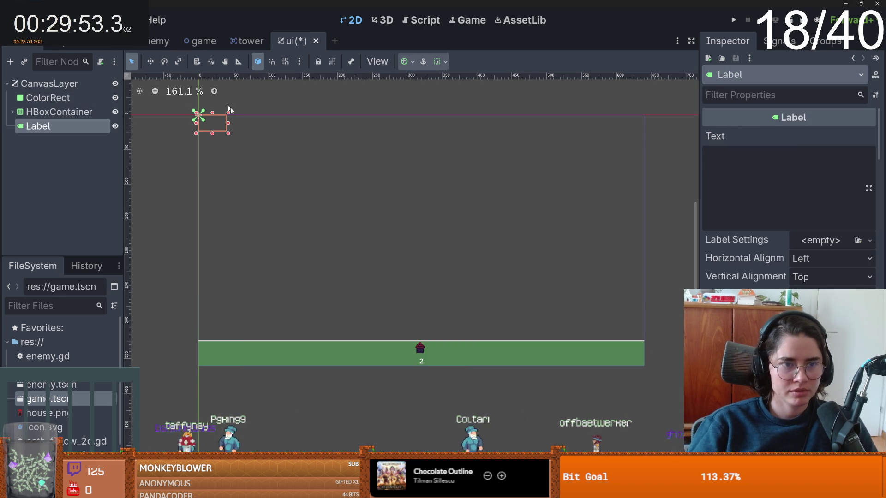
left_click(742, 169)
type("money")
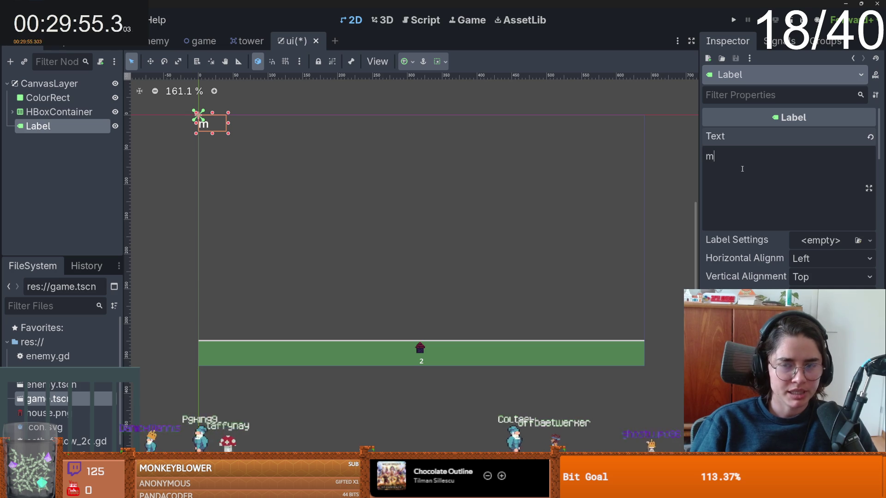
key("ctrl+a")
type("coi")
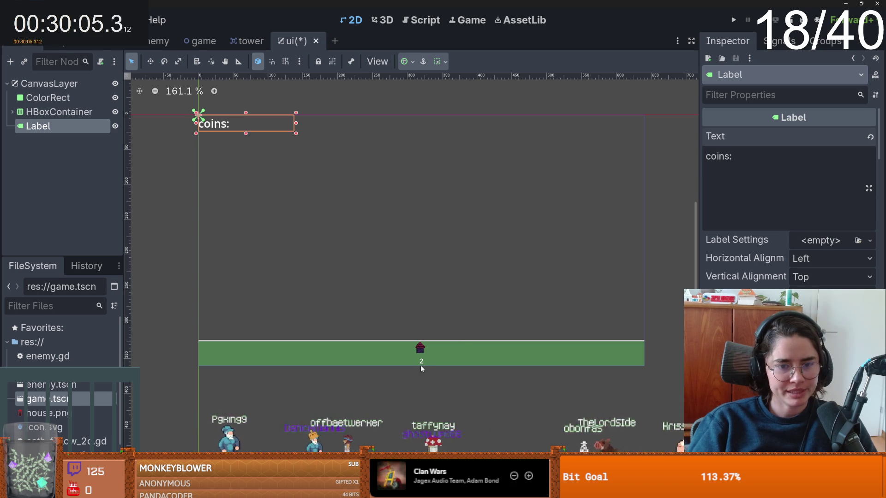
scroll(435, 354, "right", 3)
scroll(429, 318, "down", 1)
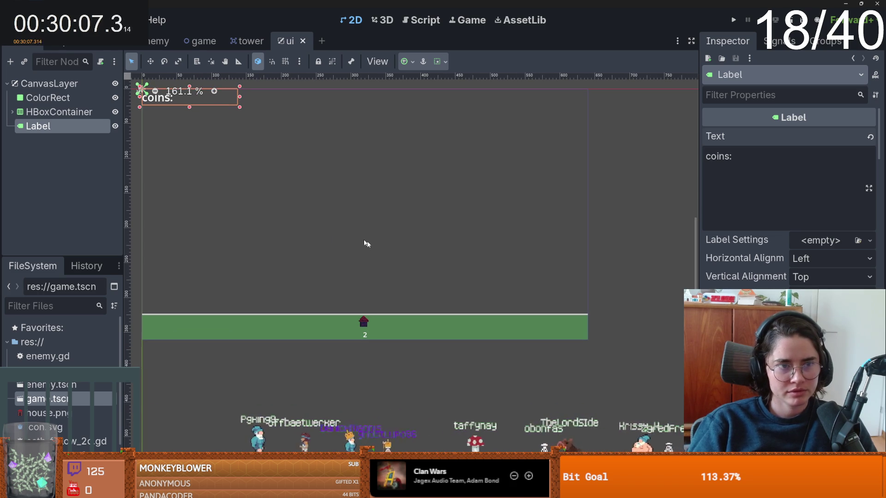
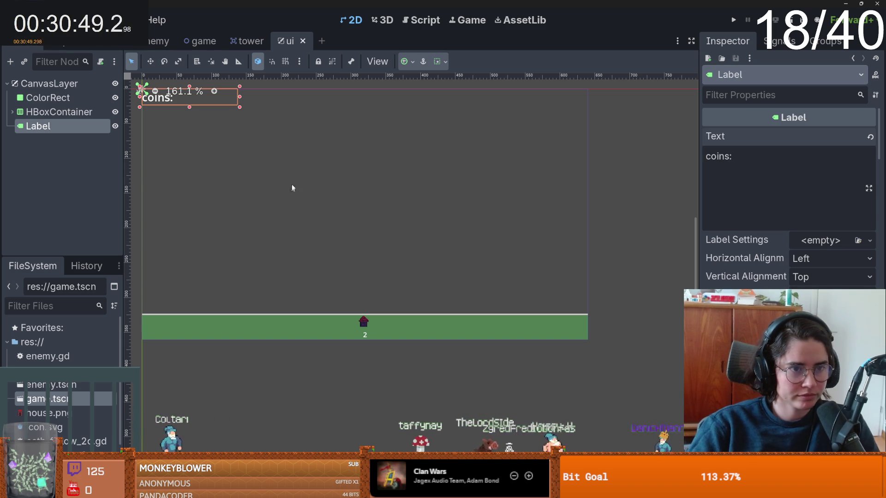
- Rename the Label node to coins_label, then start attaching res://ui.gd to the CanvasLayer
scroll(166, 144, "left", 4)
scroll(166, 144, "up", 2)
double_click(52, 126)
type("coins")
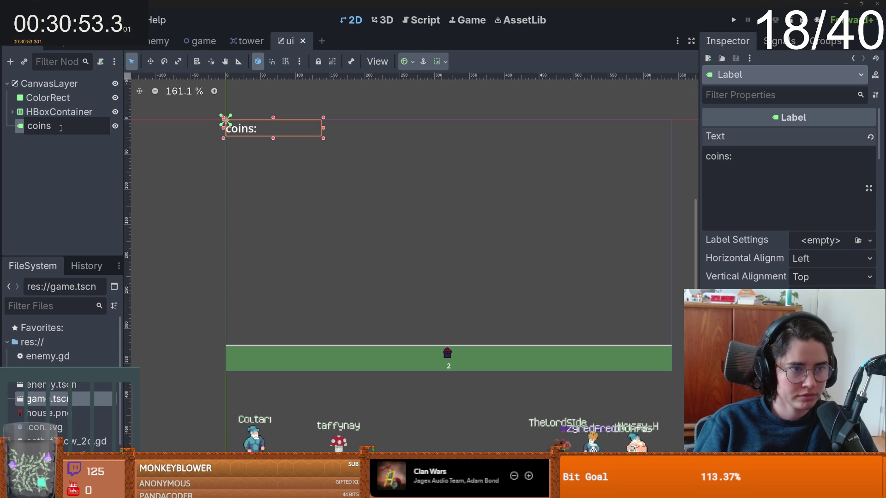
type("_label")
key("Return")
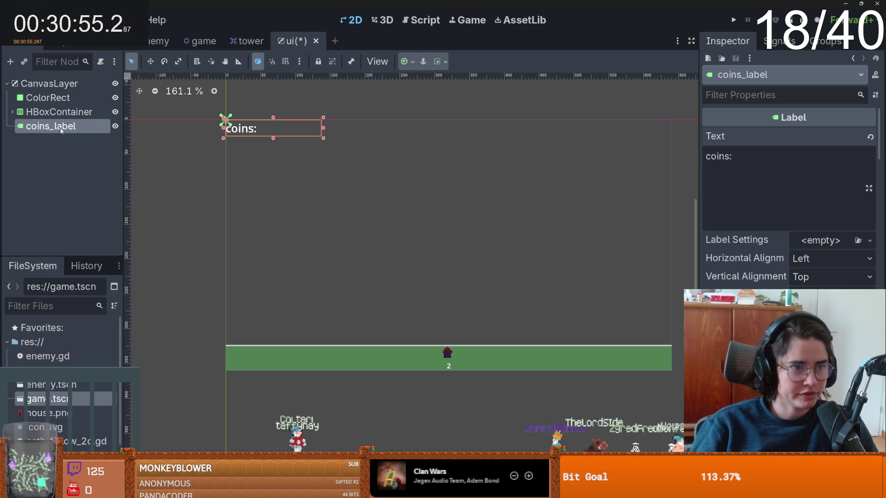
left_click(87, 83)
left_click(100, 62)
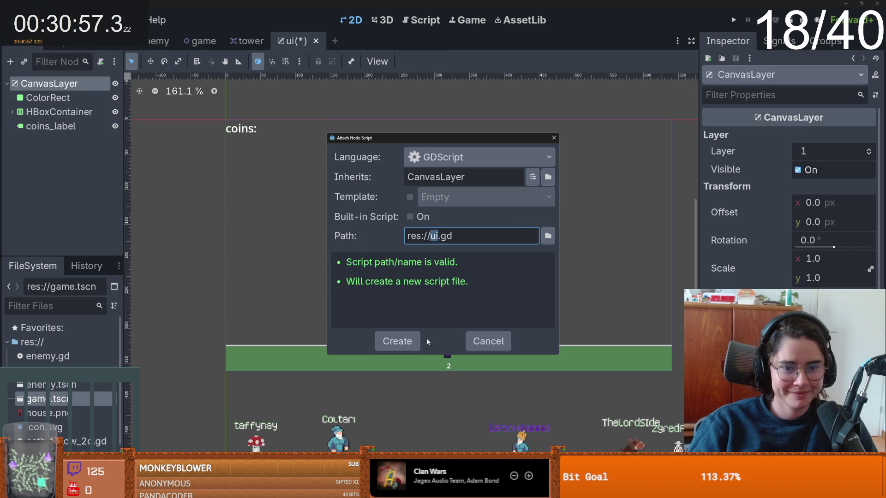
left_click(397, 340)
key("ctrl+s")
left_click(261, 137)
key("Return")
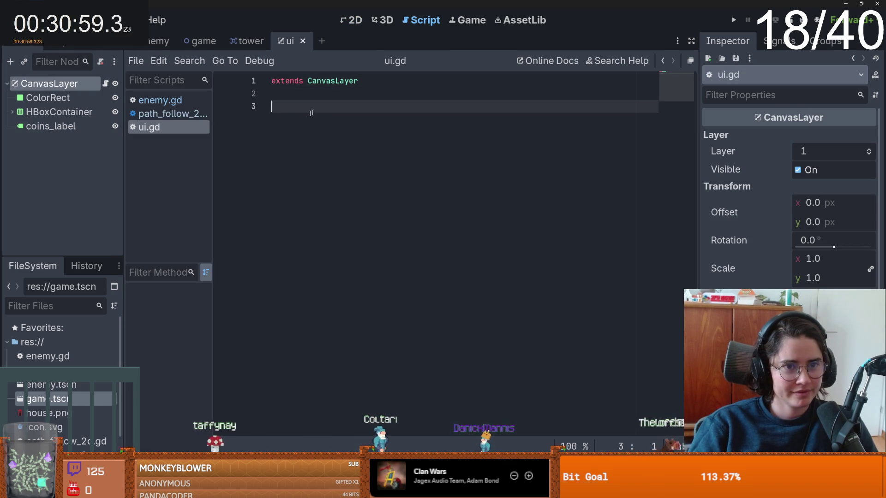
left_click_drag(19, 131, 295, 119)
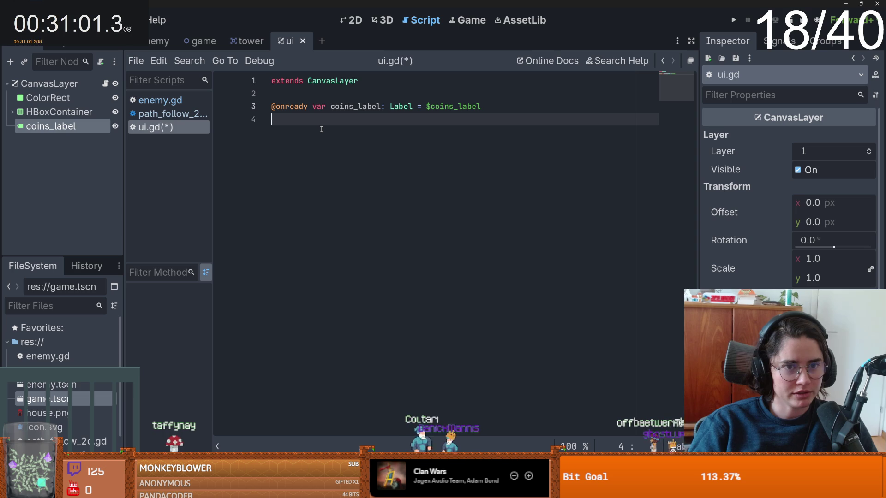
key("ctrl+s")
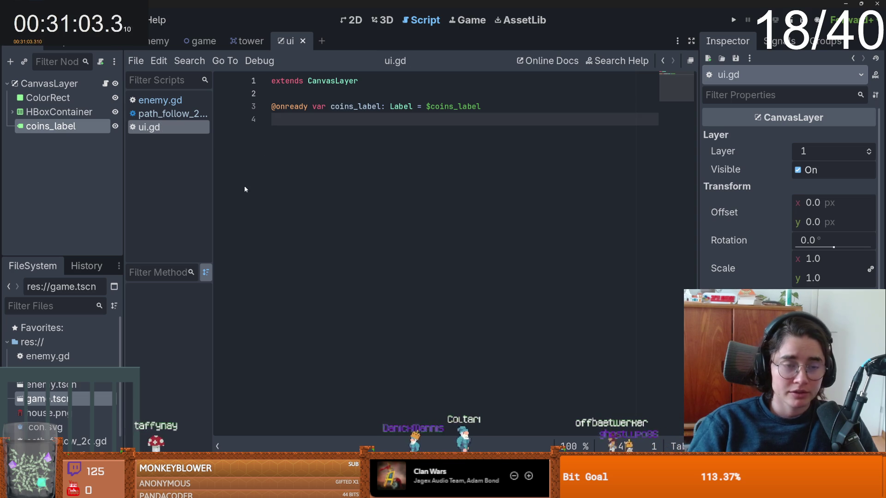
left_click(12, 112)
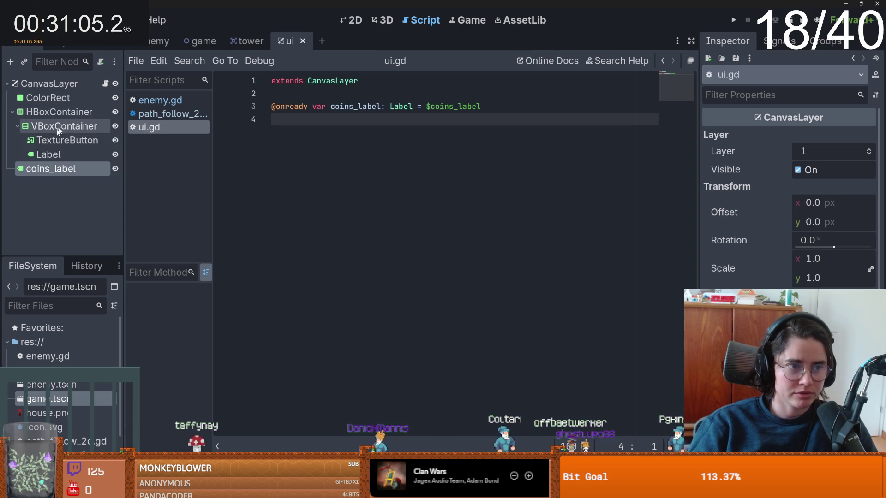
- Rename the TextureButton node under HBoxContainer to TowerButton
left_click(41, 140)
double_click(42, 139)
type("Tow")
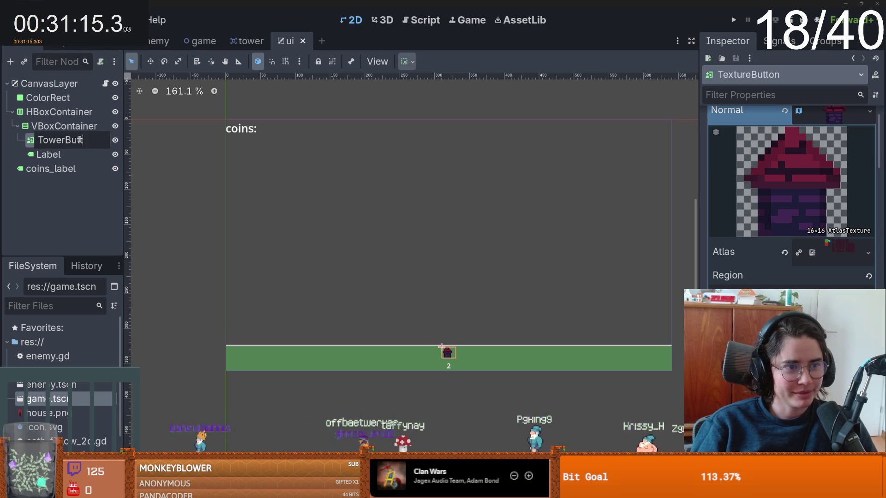
key("Return")
left_click(106, 83)
left_click_drag(65, 140, 326, 125)
key("Return")
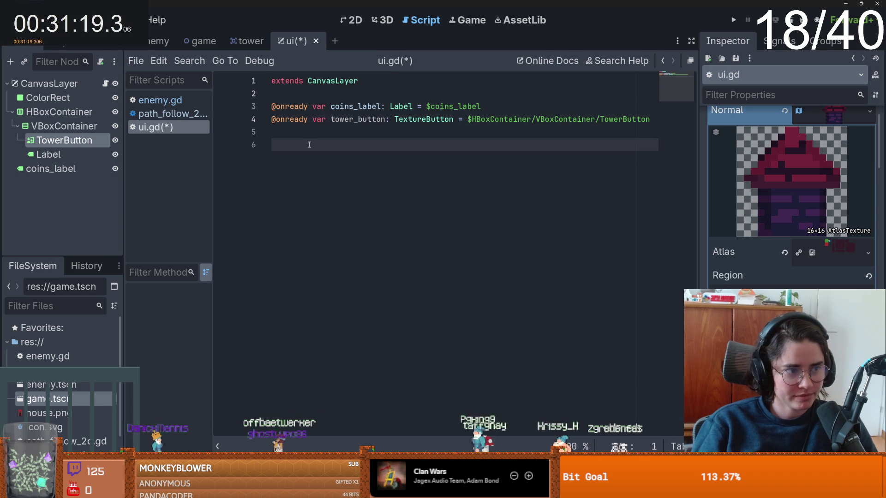
type("func _er")
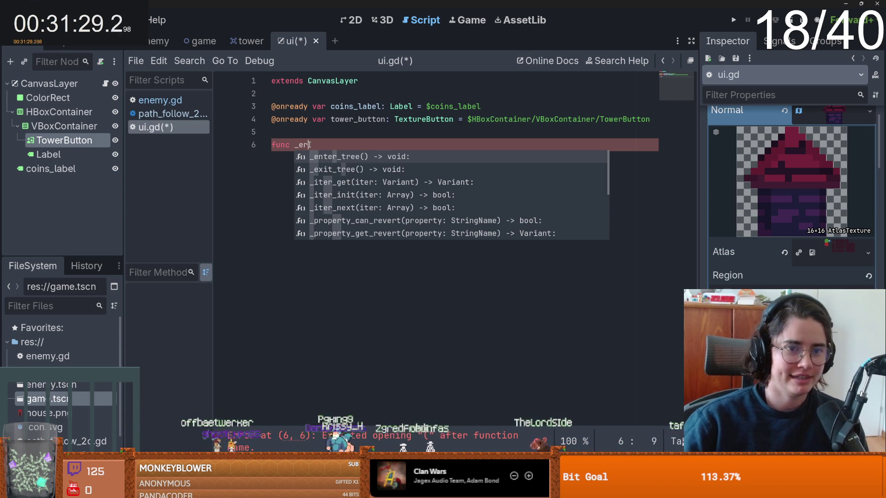
- Complete a 'func _ready() -> void:' stub with body pass and save ui.gd
key("BackSpace")
key("BackSpace")
type("r")
key("Return")
key("Return")
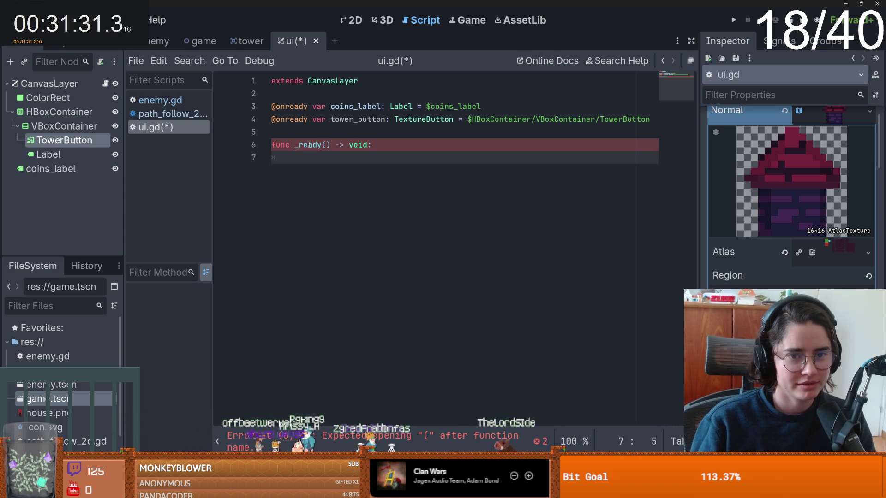
type("s")
key("ctrl+s")
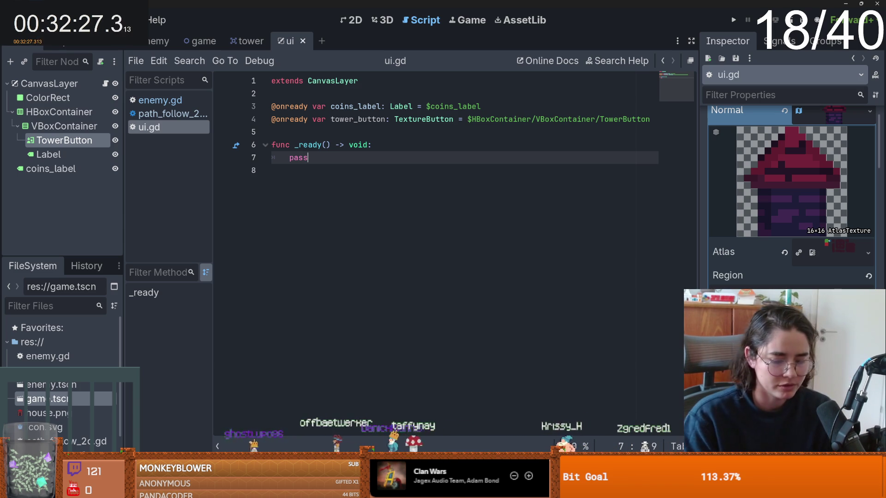
- Launch the iVCam app from the system search
key("super")
type("iv")
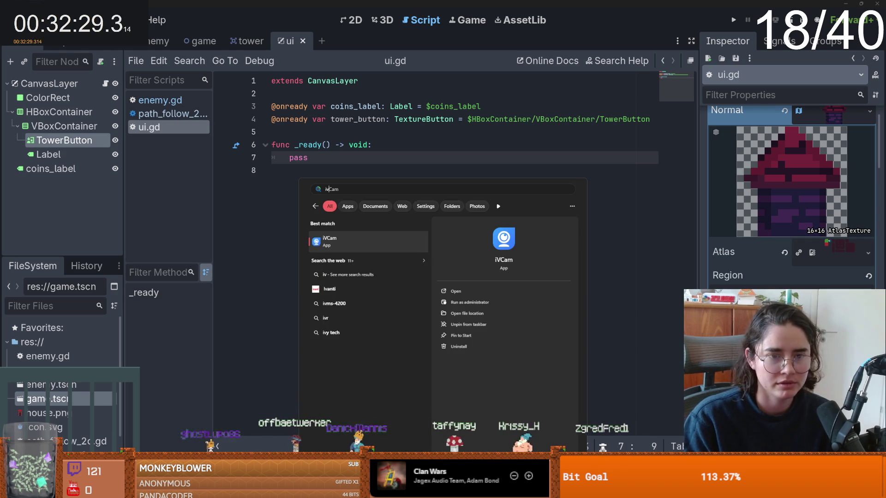
key("Return")
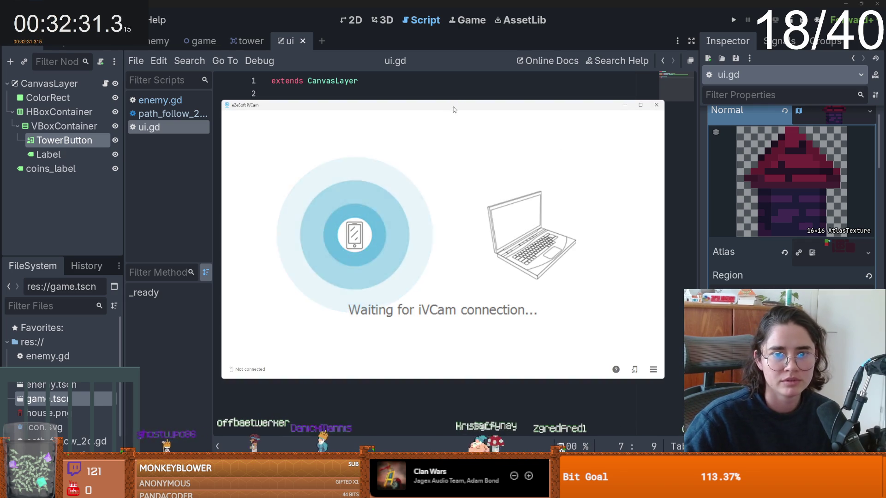